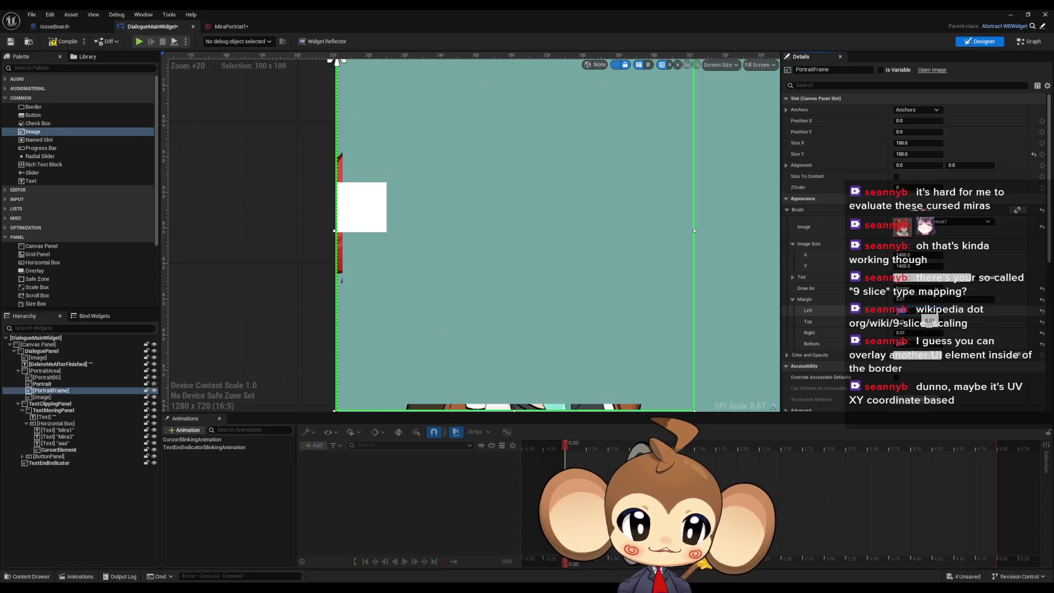
- Frame the portrait in the canvas and set the PortraitFrame brush to draw as Border
left_click_drag(680, 329, 646, 276)
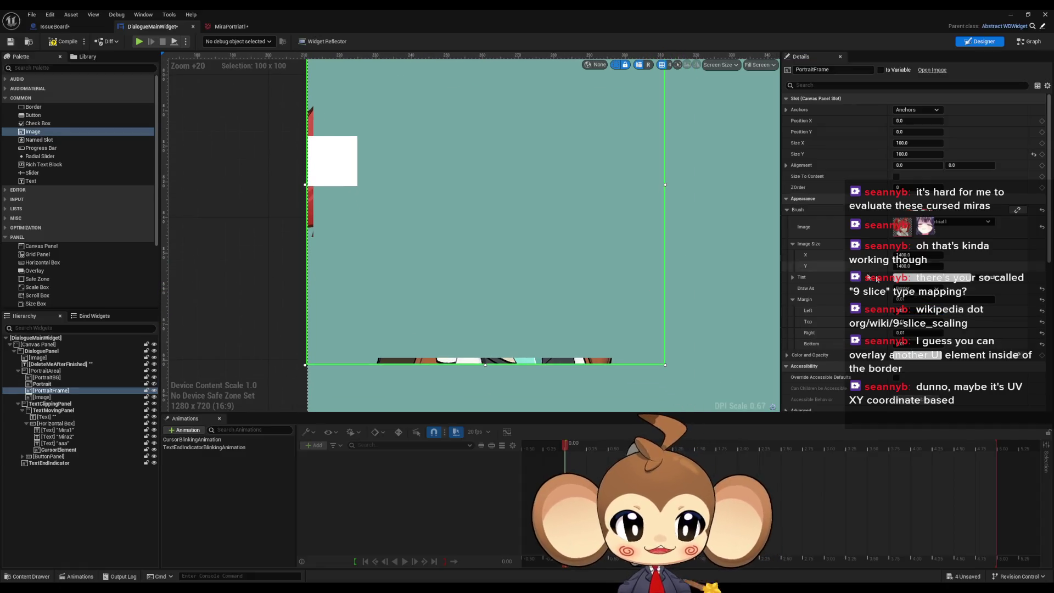
left_click(911, 288)
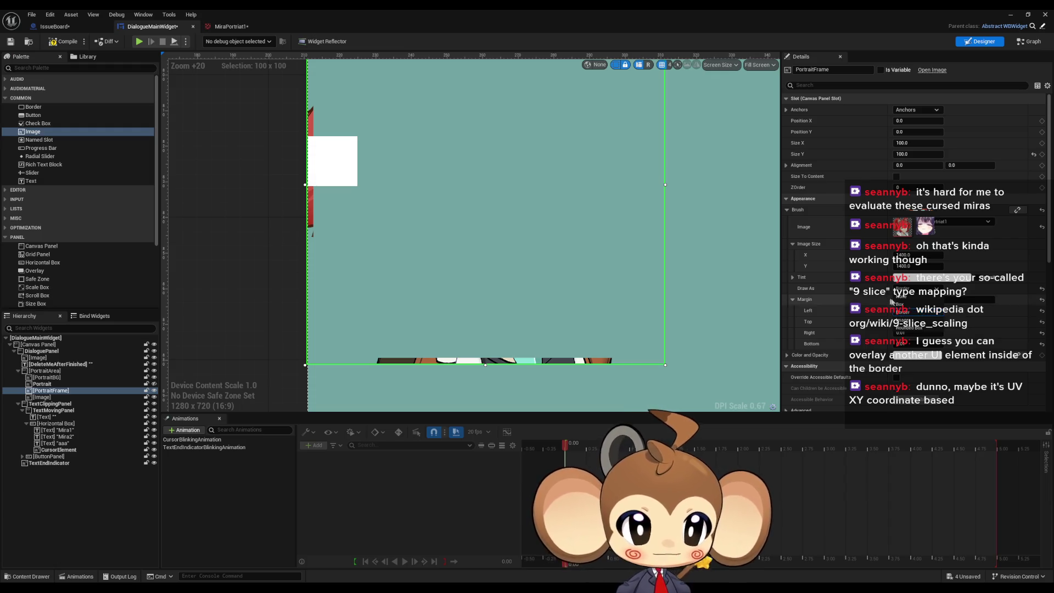
left_click(917, 313)
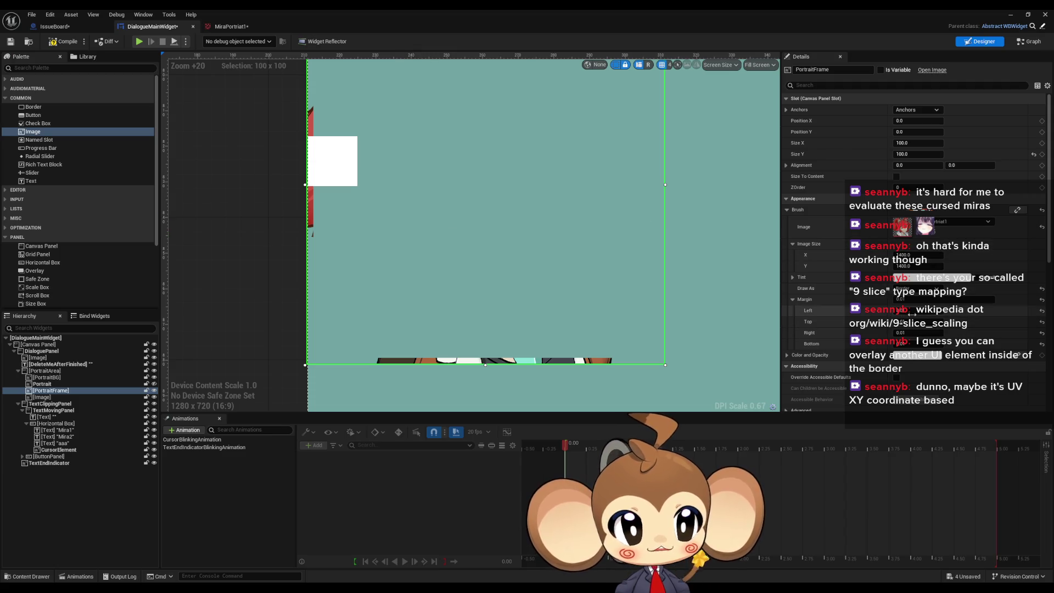
- Set the PortraitFrame Margin Left to 1, then to 0.5
mouse_move(889, 314)
left_mouse_down()
mouse_move(977, 322)
mouse_move(953, 322)
left_mouse_up()
type("1107")
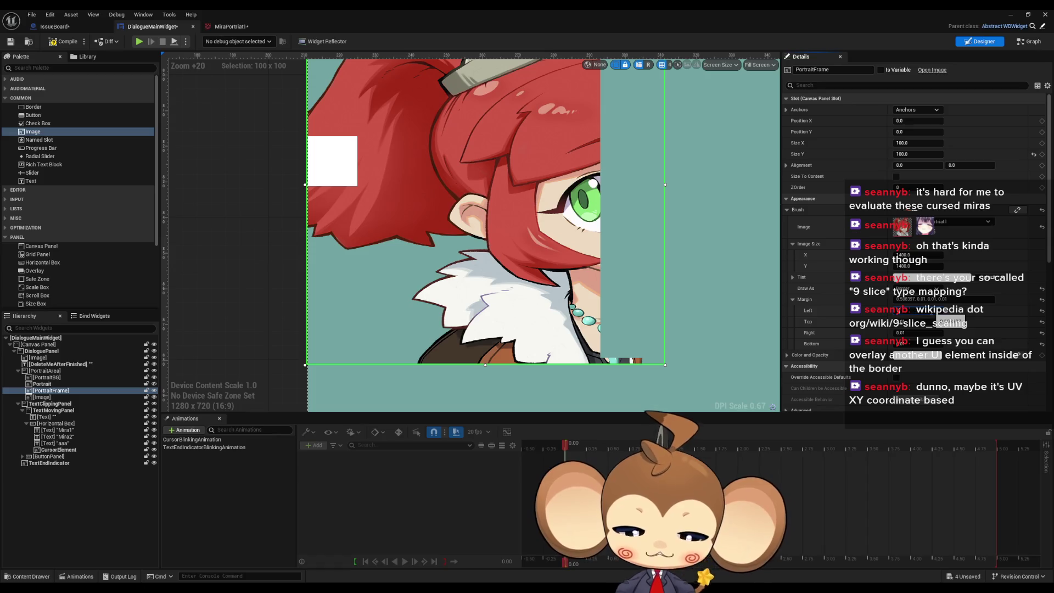
key("Return")
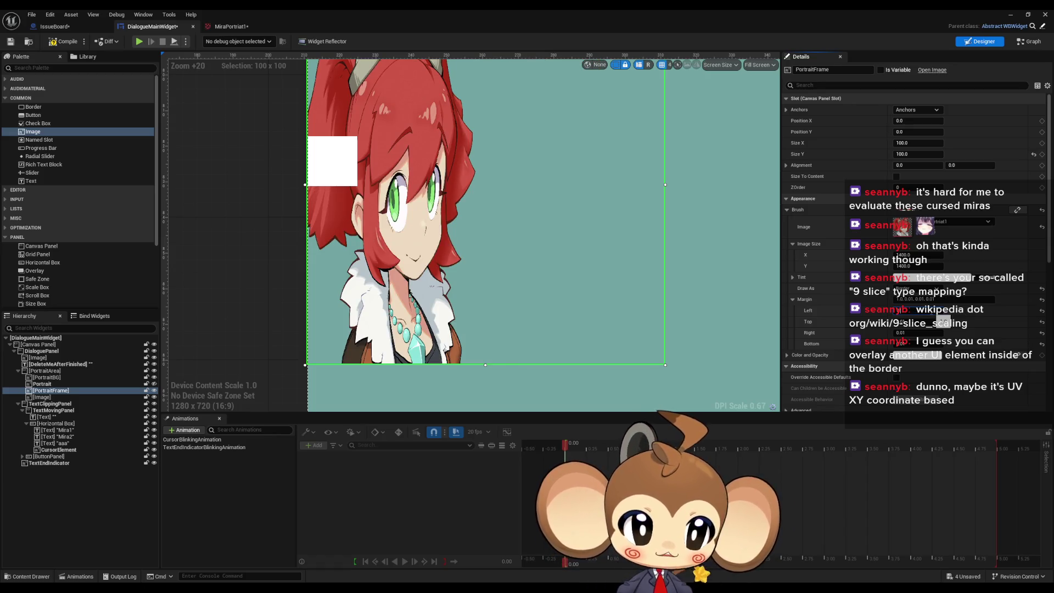
type("0.5")
key("Return")
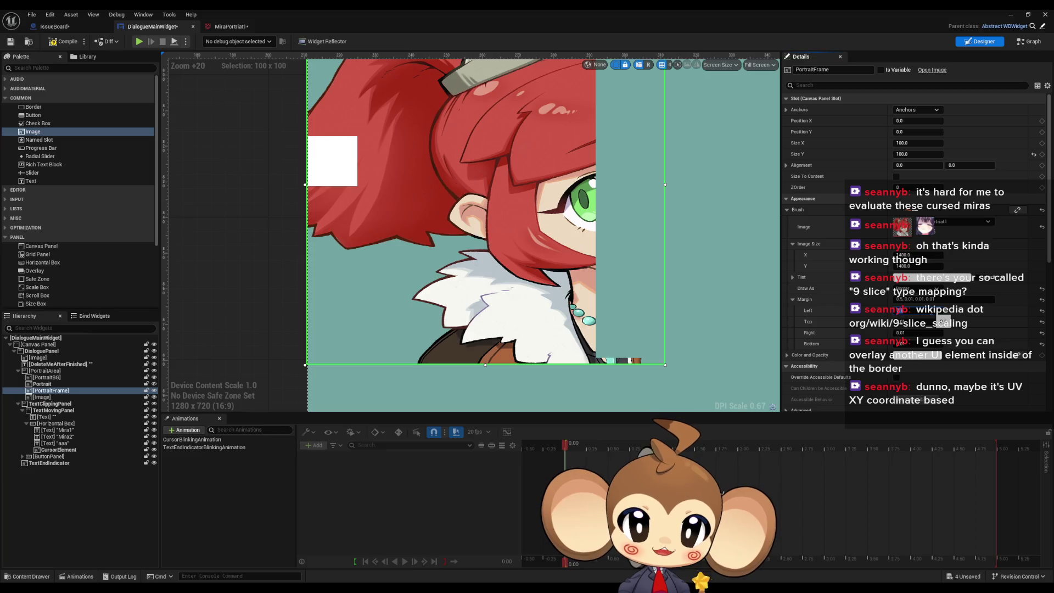
left_click(352, 165)
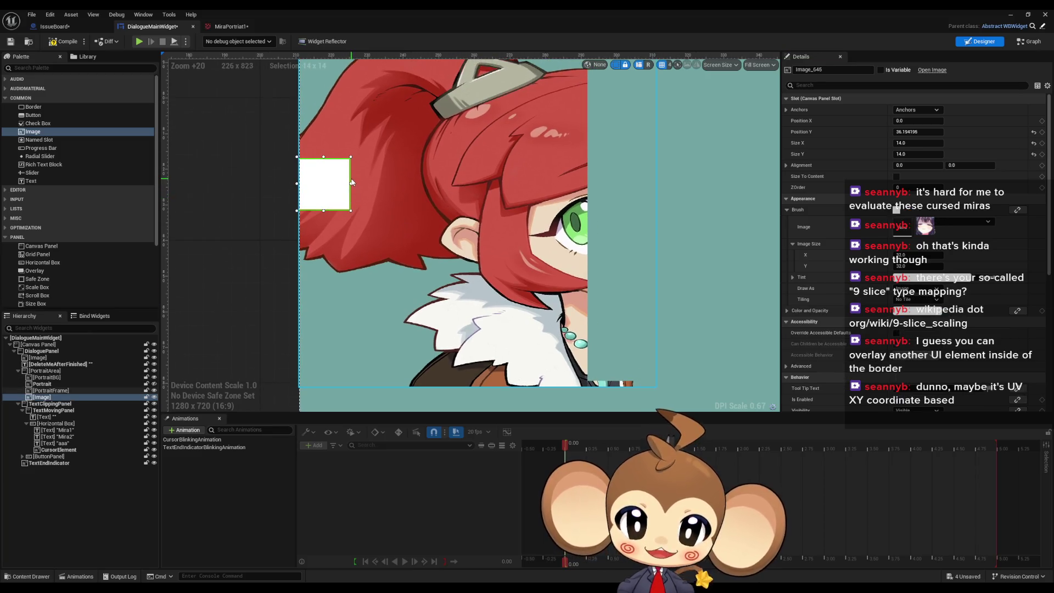
- Drag the small white image's width out to about 80 and back down
left_click_drag(351, 182, 589, 205)
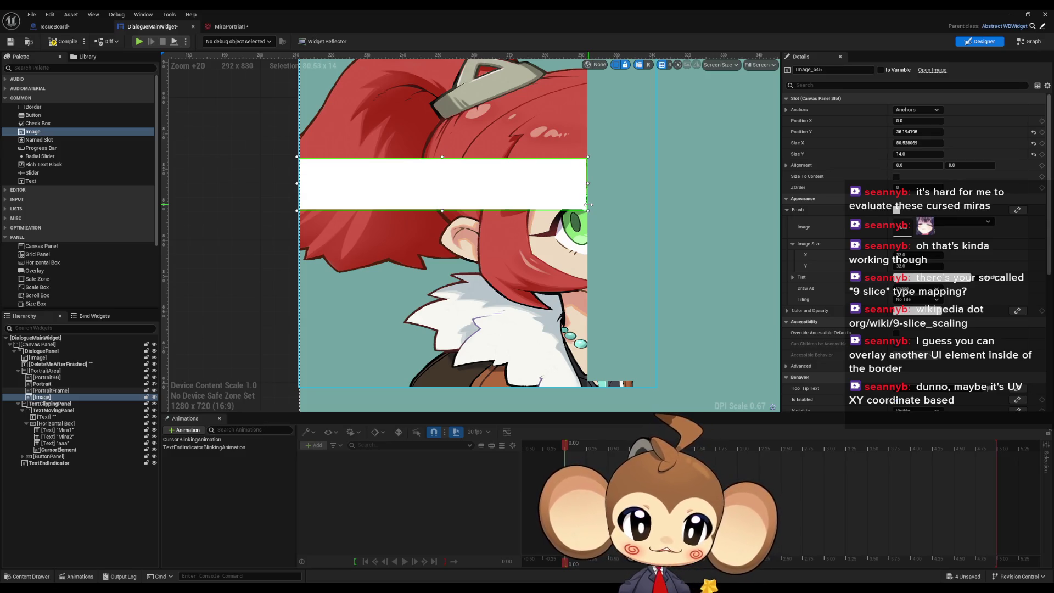
left_click_drag(589, 205, 590, 204)
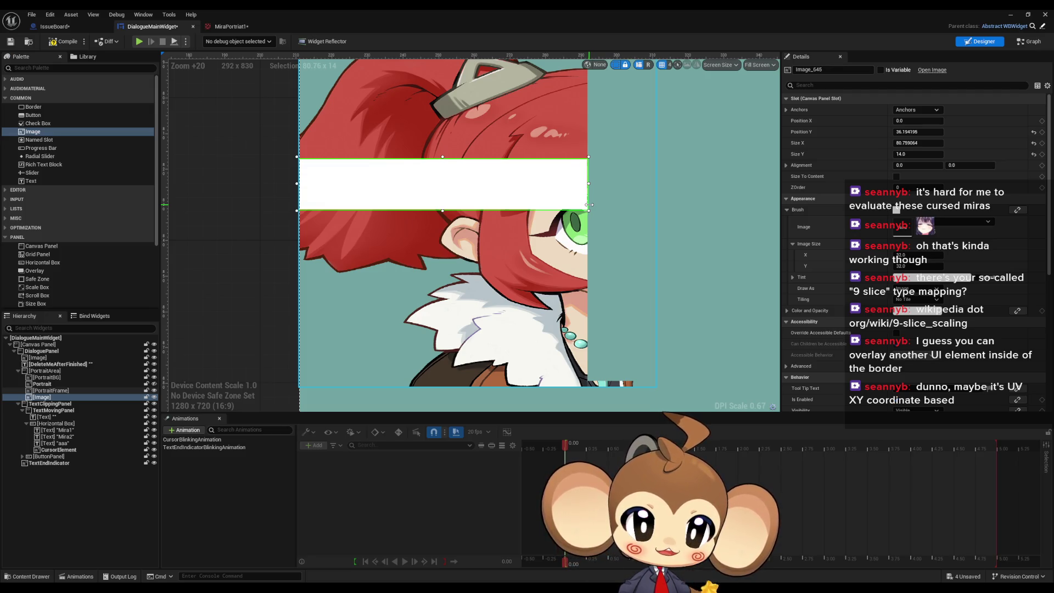
mouse_move(589, 205)
left_mouse_down()
mouse_move(313, 204)
mouse_move(330, 203)
left_mouse_up()
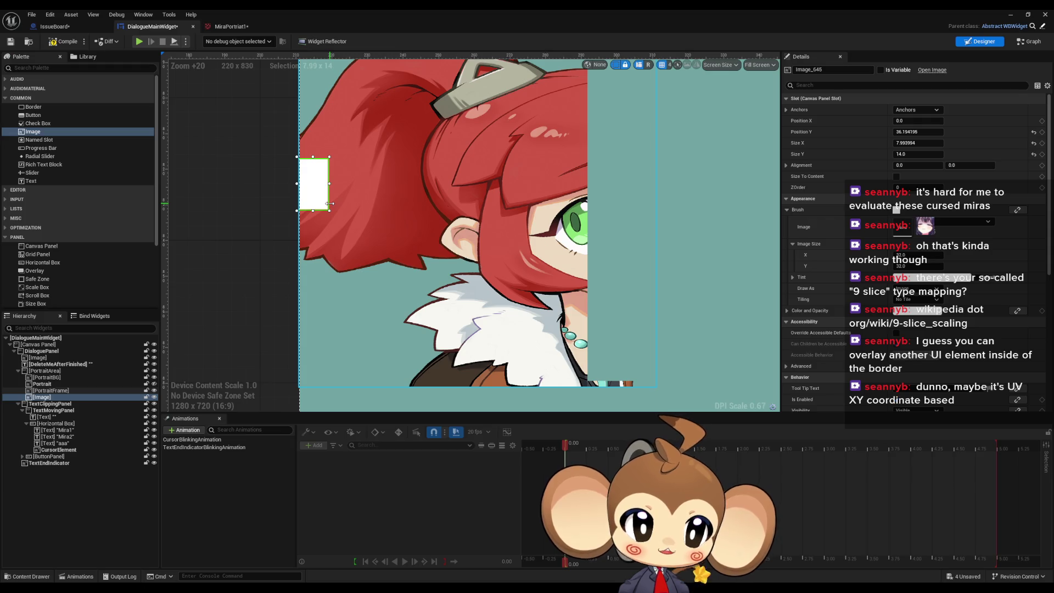
- Raise PortraitFrame's left margin and narrow the white image to a thin strip about 1.4 wide
left_click(519, 291)
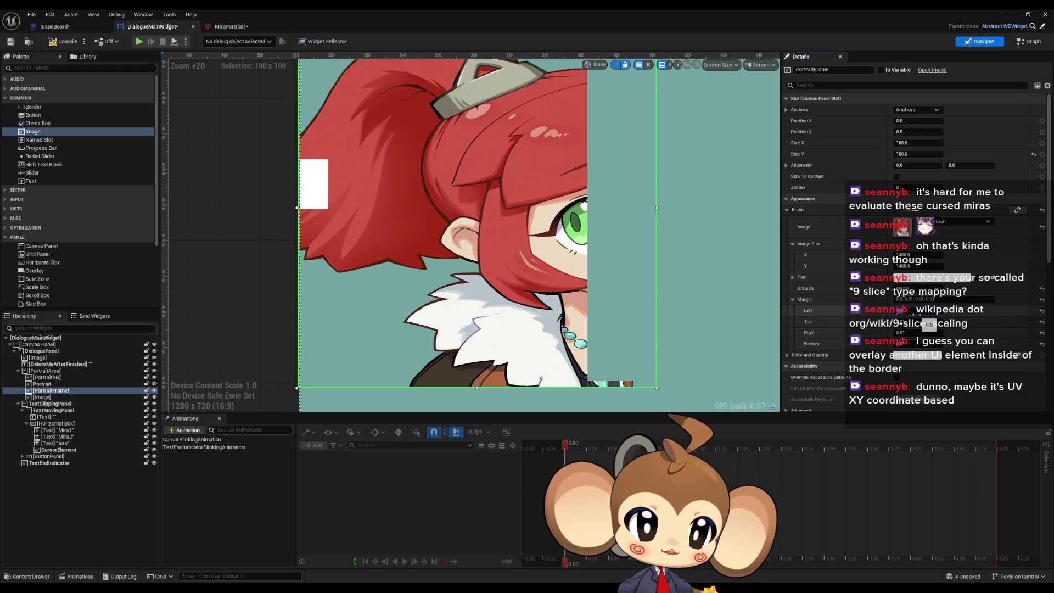
left_click_drag(917, 314, 934, 314)
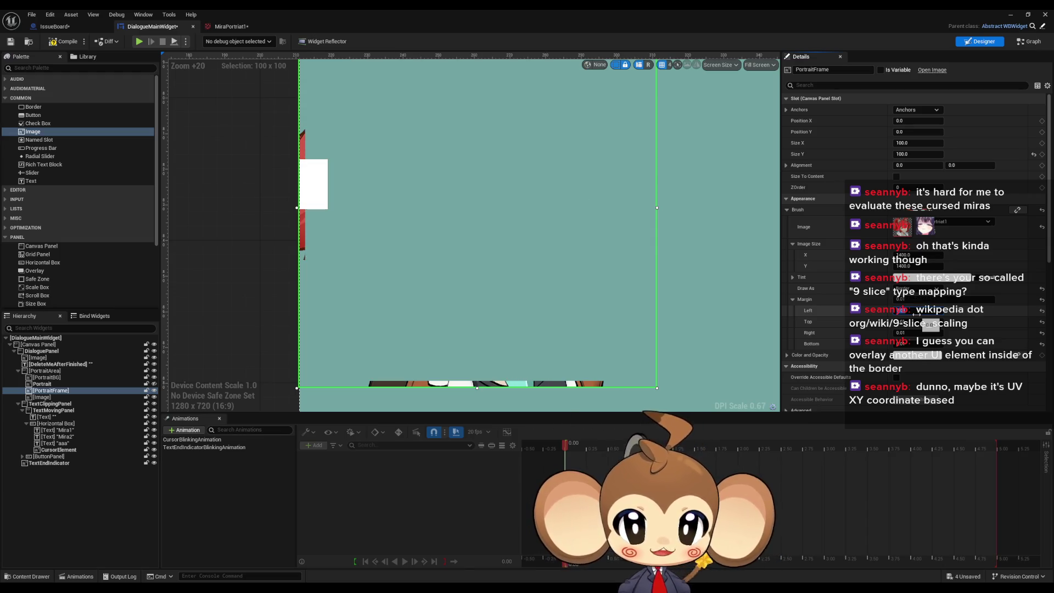
left_click(315, 183)
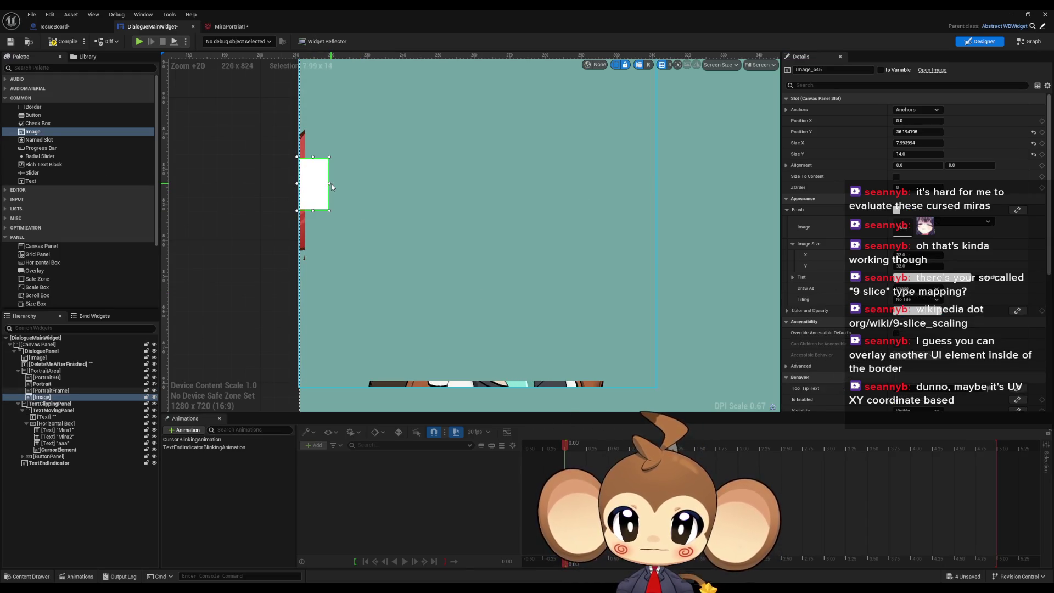
left_click_drag(330, 184, 306, 186)
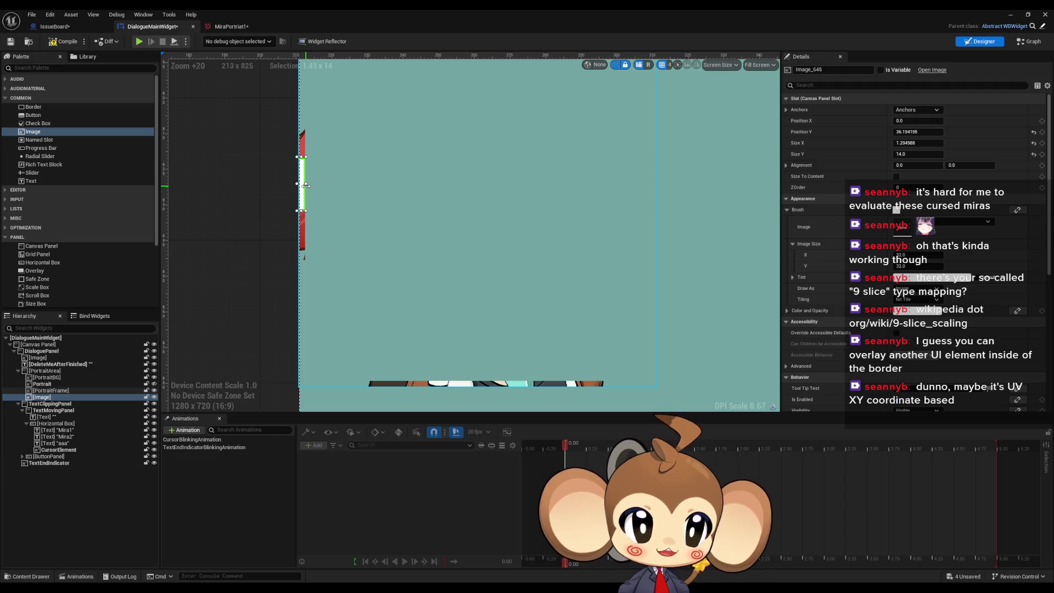
left_click_drag(306, 186, 306, 186)
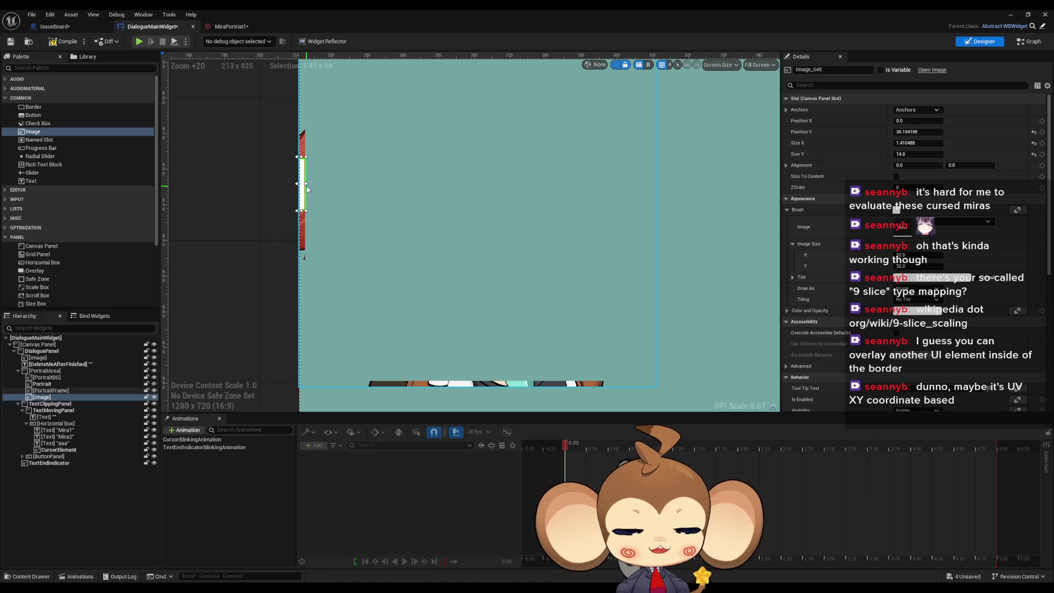
left_click(442, 378)
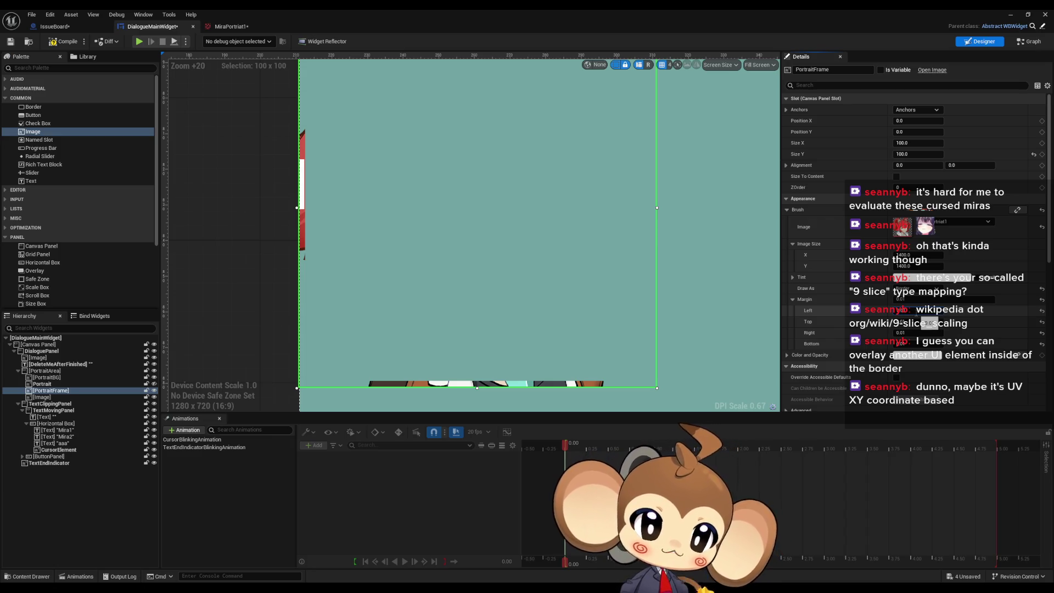
- Set PortraitFrame's left, top and right margins to 0.1
key("Return")
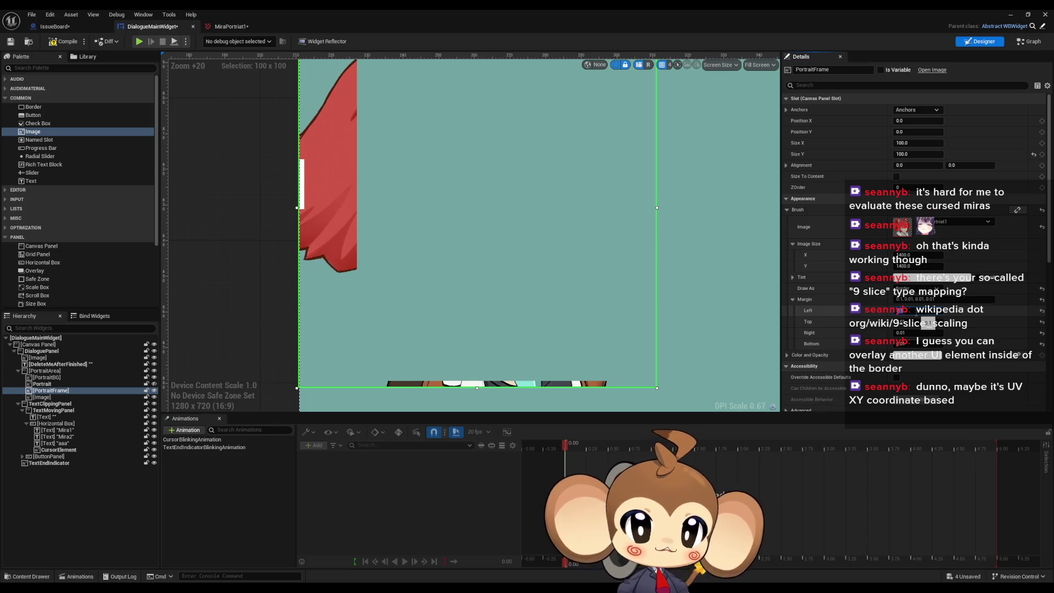
left_click(901, 322)
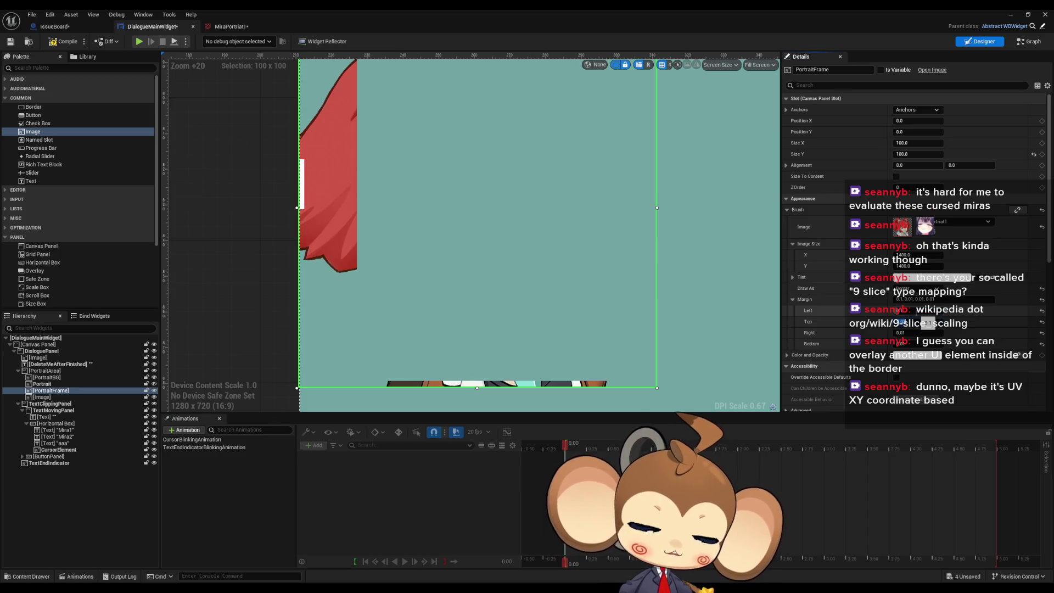
type("0.1")
key("Tab")
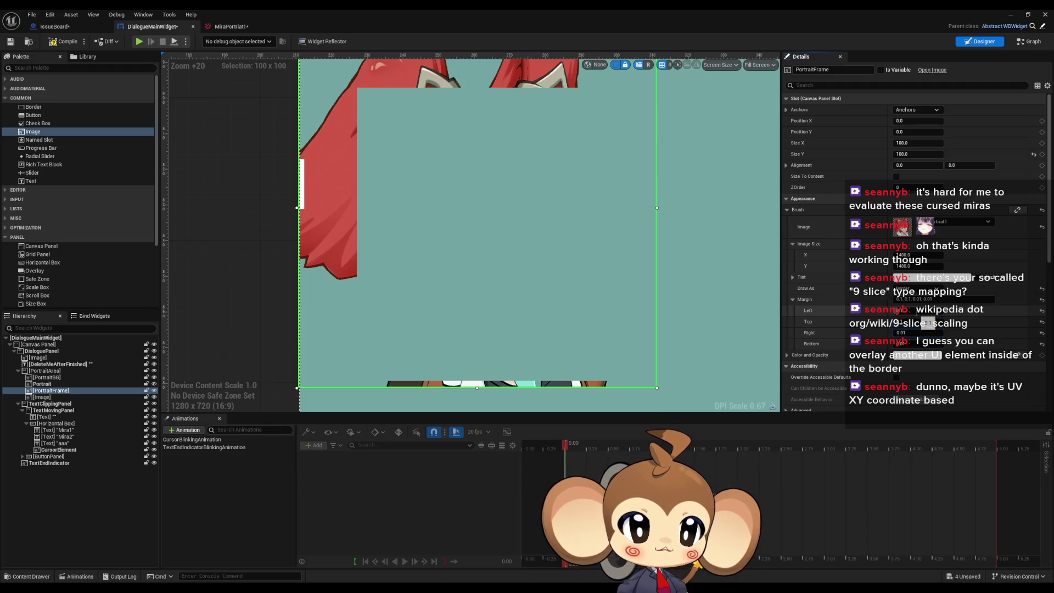
key("Tab")
type("0.1")
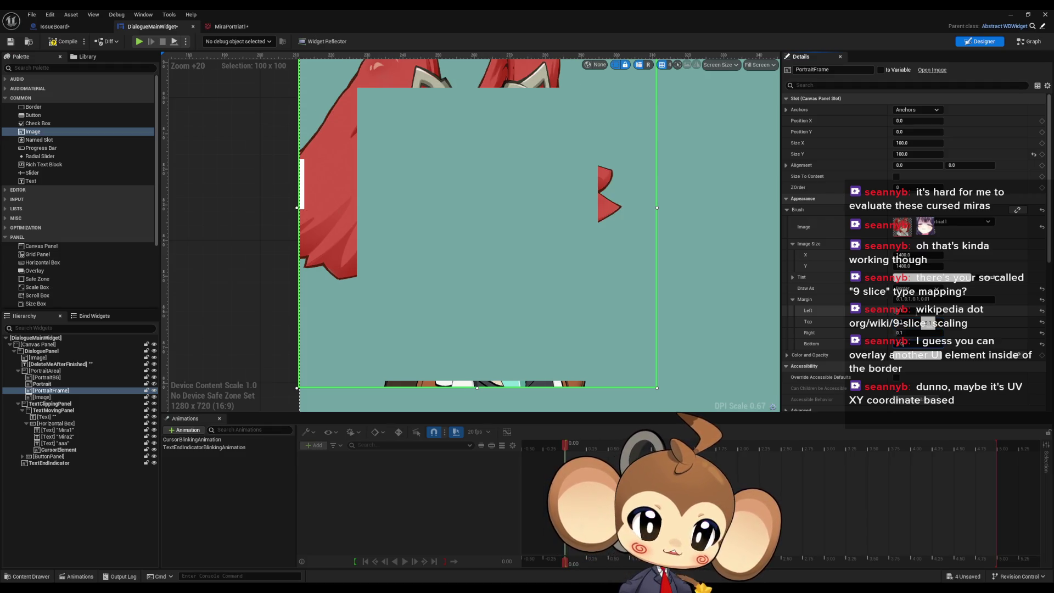
key("Return")
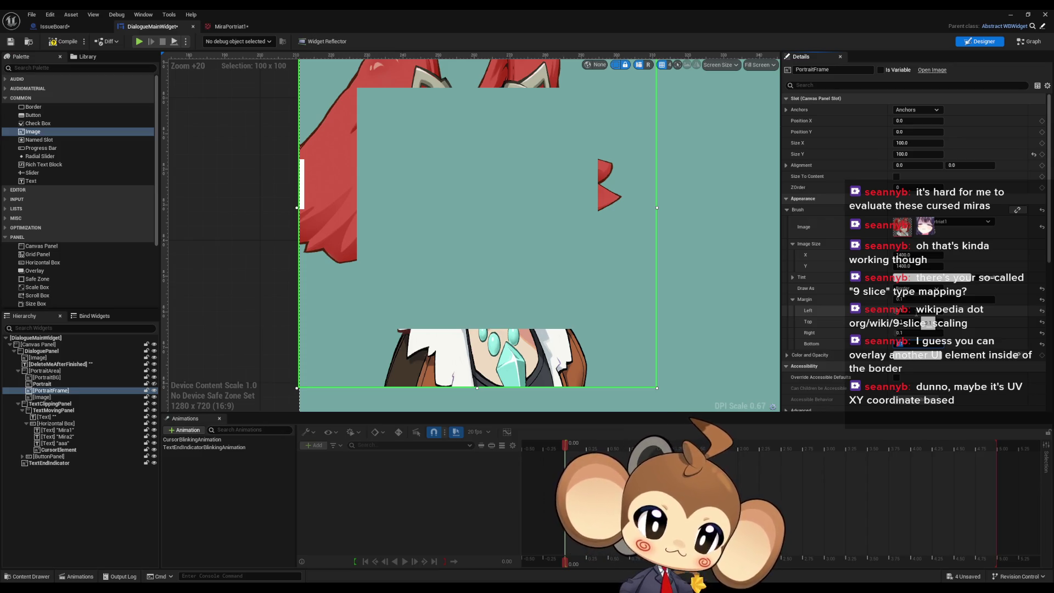
- Set the small white image's Size X to 14, then reselect PortraitFrame
left_click(302, 180)
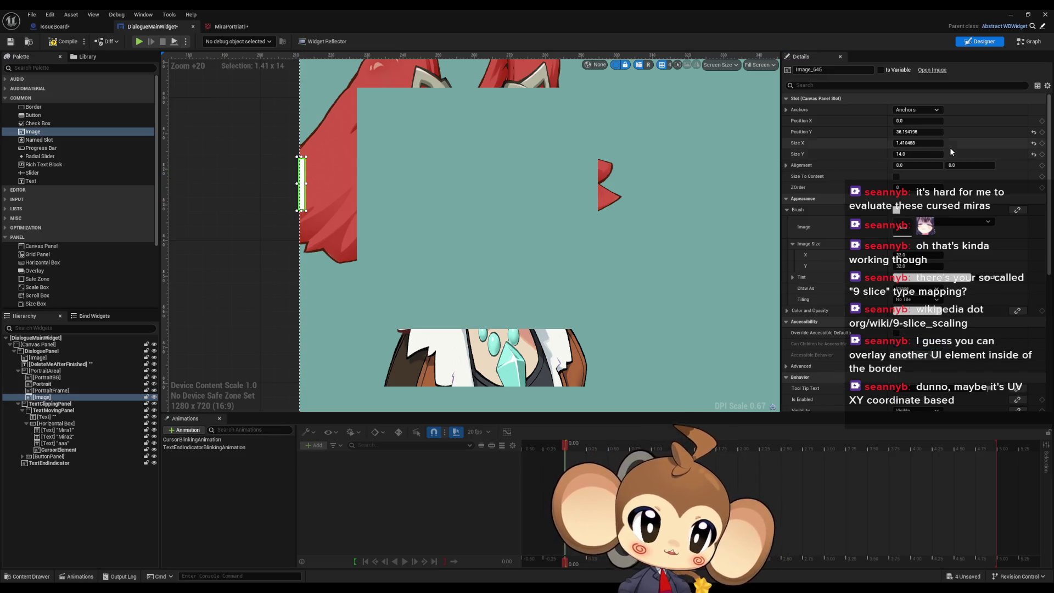
left_click(915, 143)
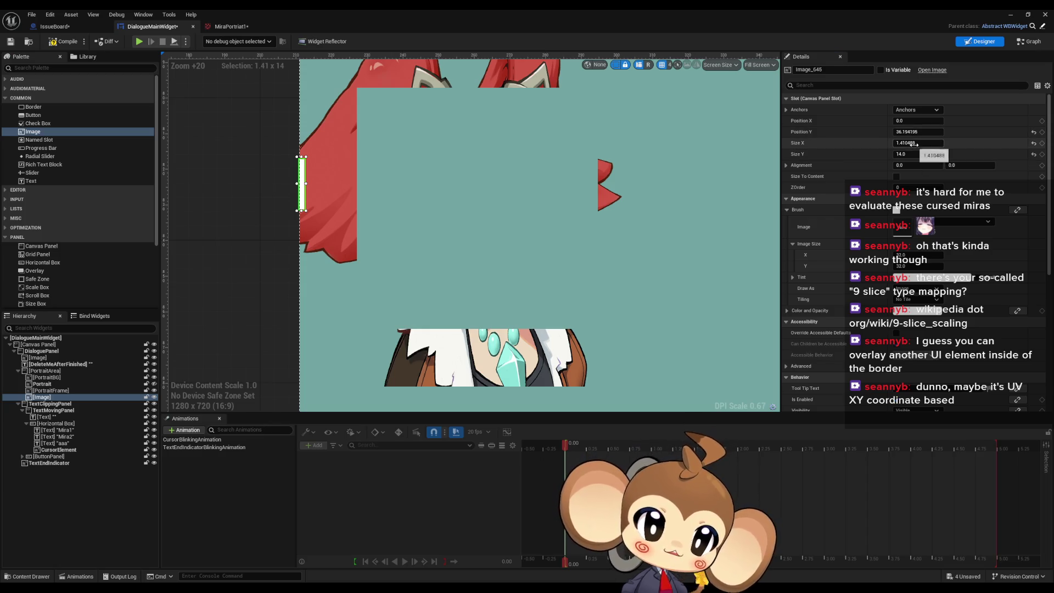
type("14")
key("Return")
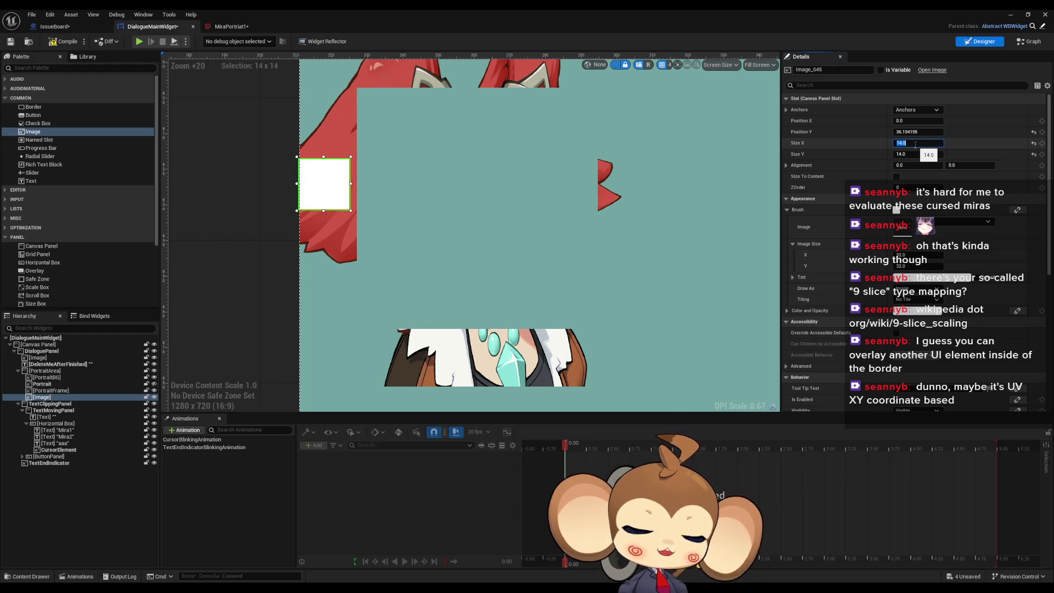
left_click_drag(360, 187, 387, 257)
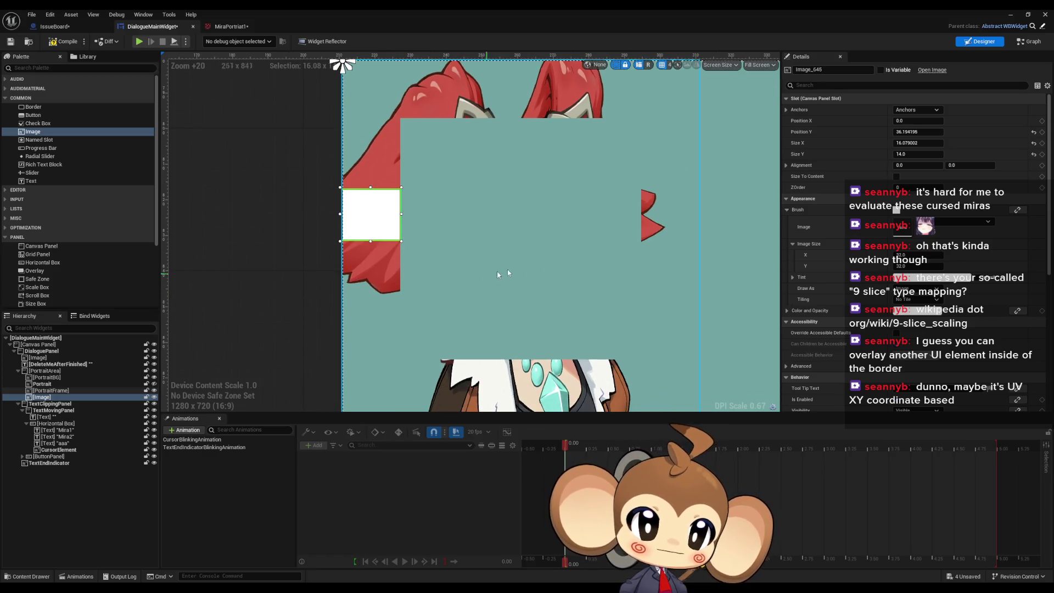
left_click(511, 344)
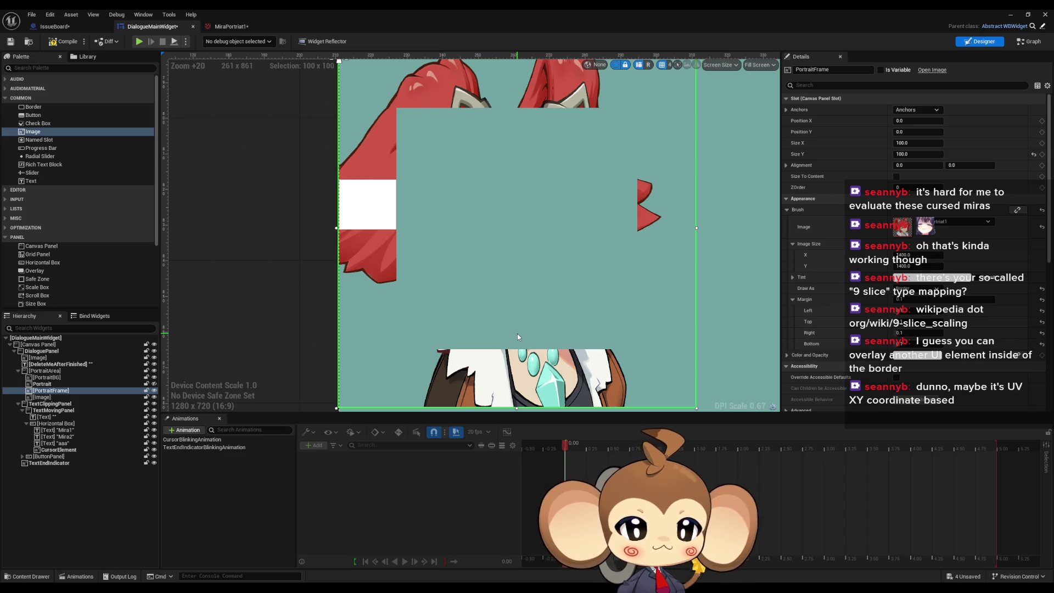
left_click(912, 288)
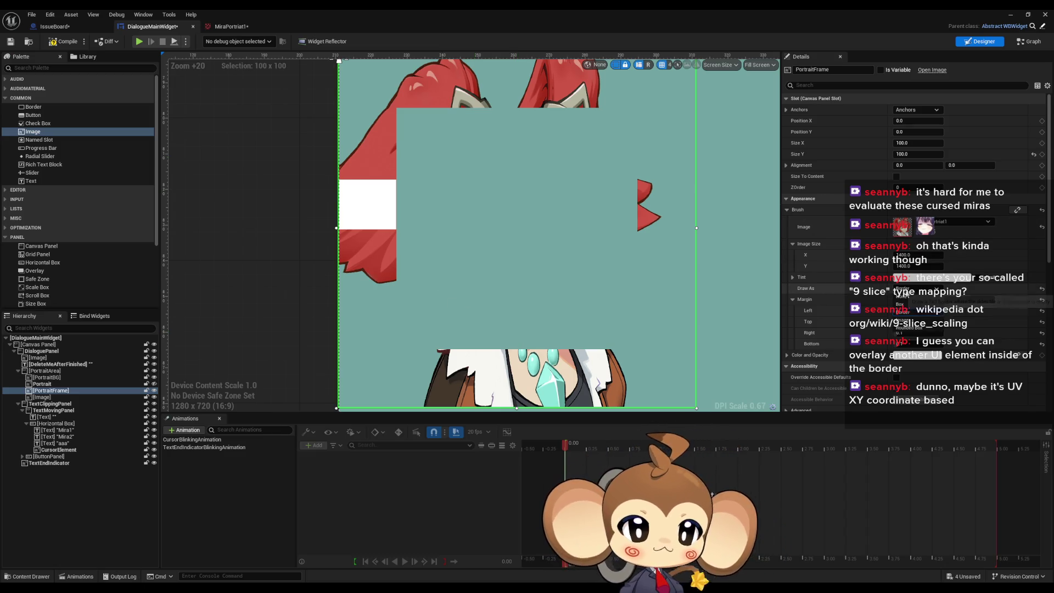
- Switch PortraitFrame's Draw As to Box and then back to Border
left_click(903, 305)
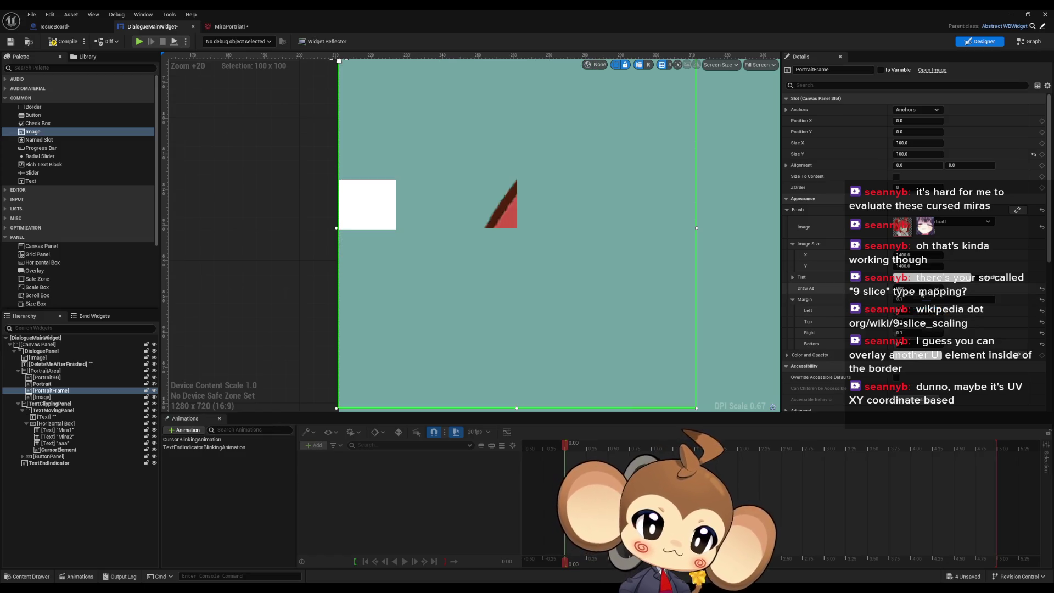
left_click(922, 288)
left_click(911, 314)
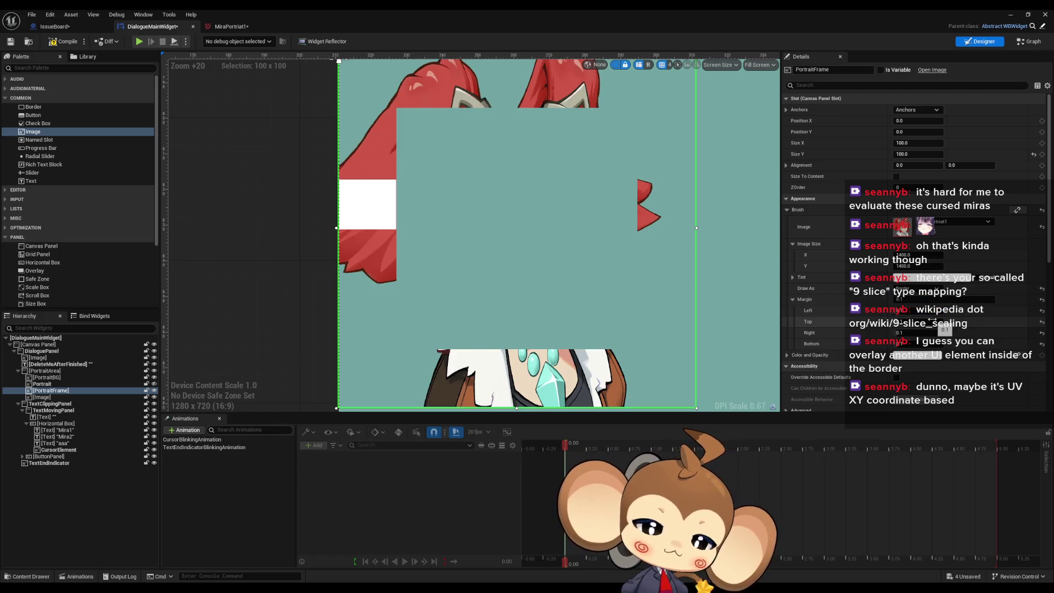
- Lower PortraitFrame's left slice margin to about 0.05 and zoom to inspect the re-slicing
scroll(472, 231, "down", 8)
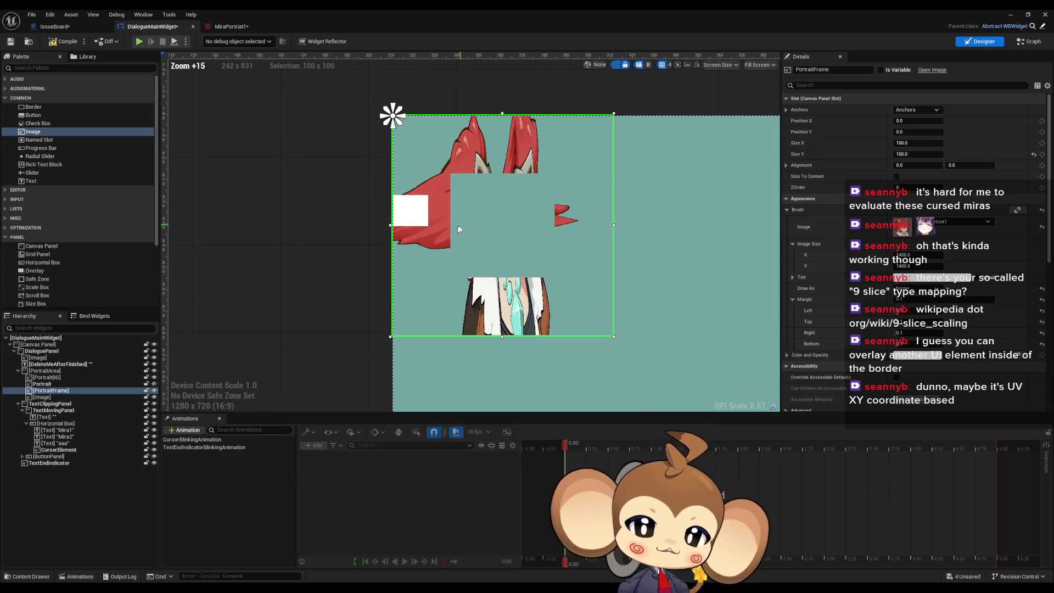
scroll(480, 245, "down", 8)
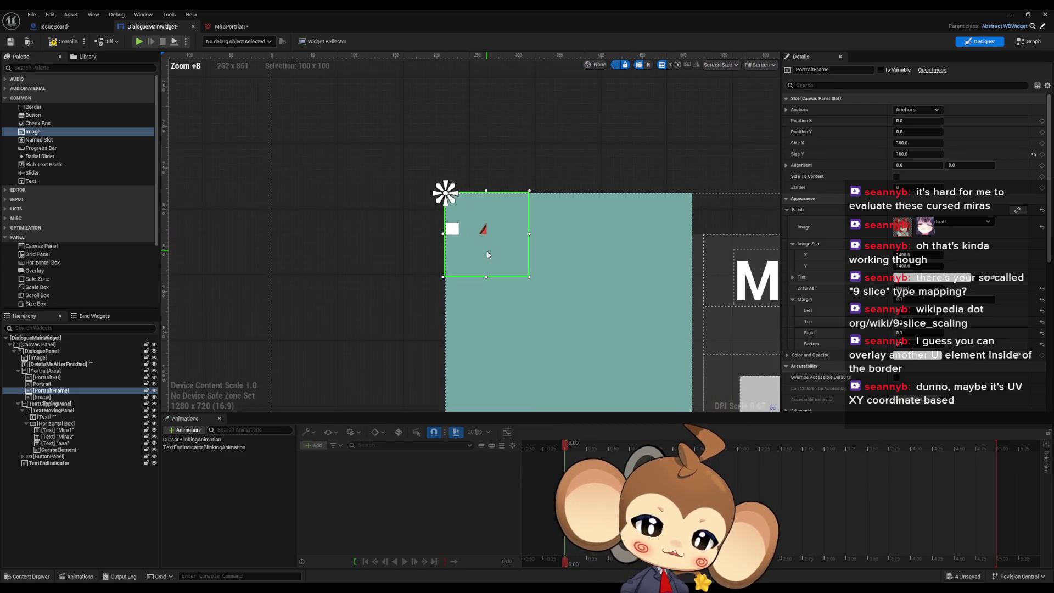
scroll(483, 247, "up", 9)
scroll(473, 236, "down", 17)
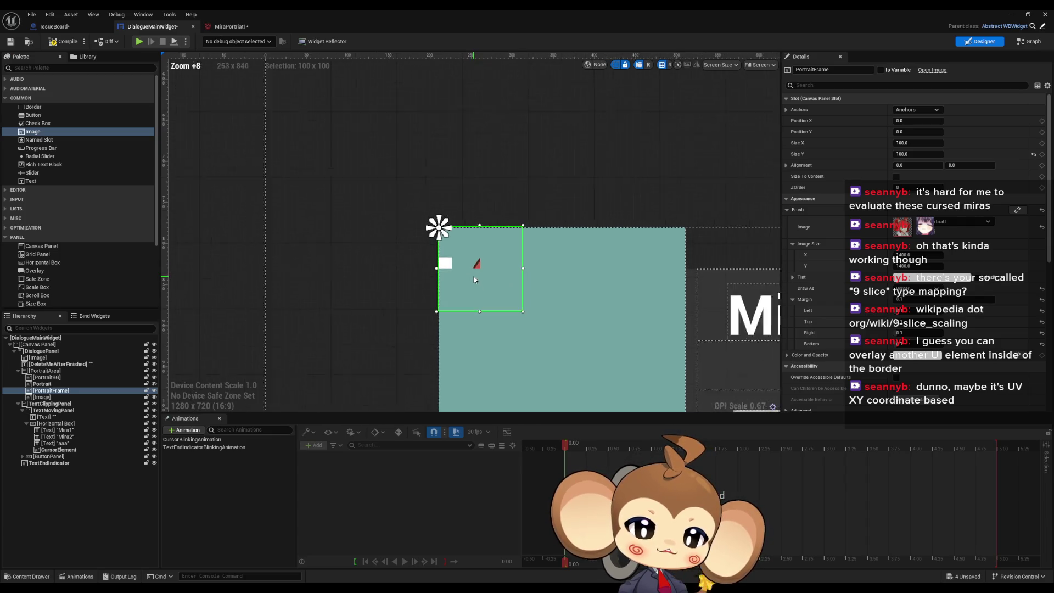
scroll(474, 285, "up", 20)
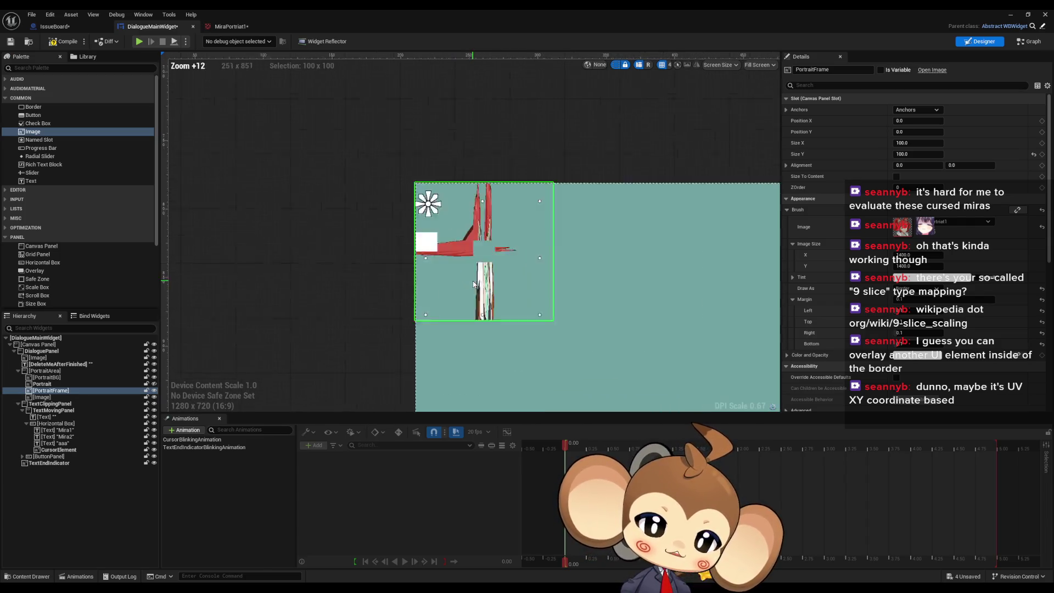
scroll(472, 281, "down", 12)
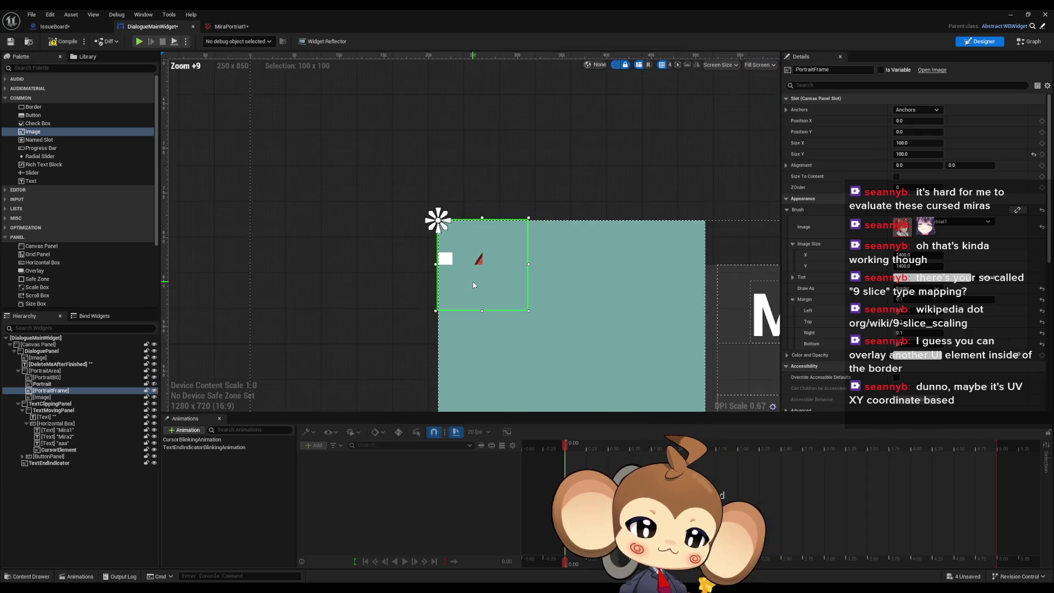
scroll(473, 282, "up", 5)
scroll(473, 285, "up", 5)
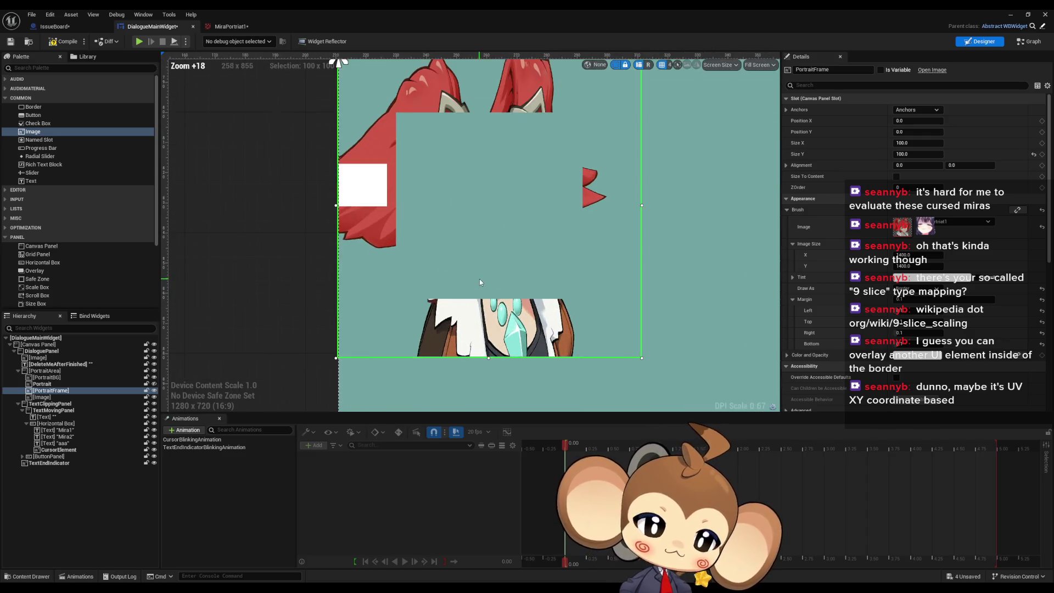
mouse_move(912, 311)
left_mouse_down()
mouse_move(900, 310)
mouse_move(944, 310)
mouse_move(901, 310)
mouse_move(928, 310)
left_mouse_up()
scroll(424, 149, "down", 12)
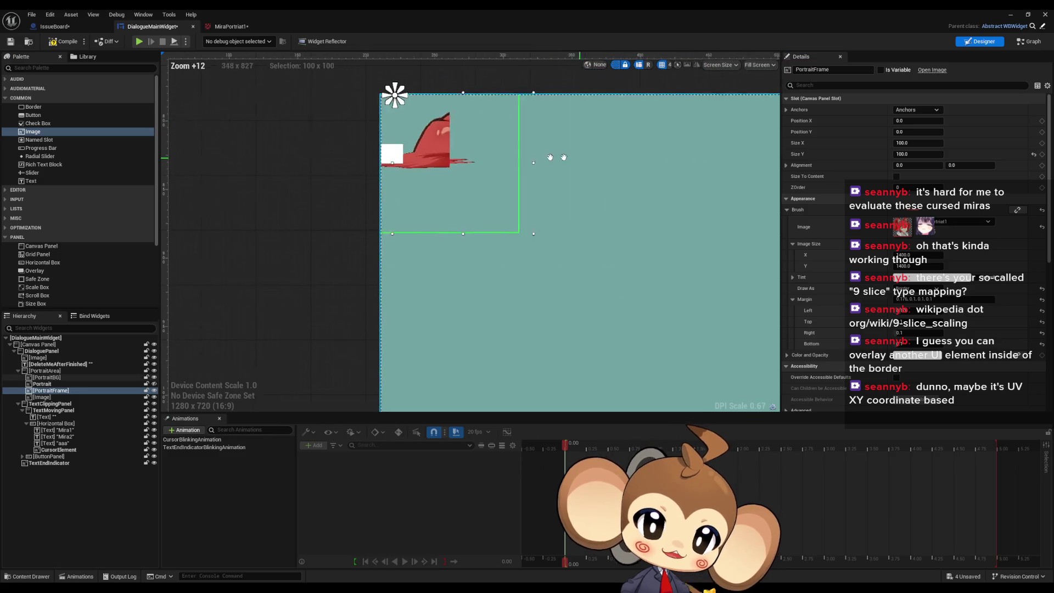
- Anchor PortraitFrame to full stretch with Offset Right and Offset Bottom of 0
left_click(922, 110)
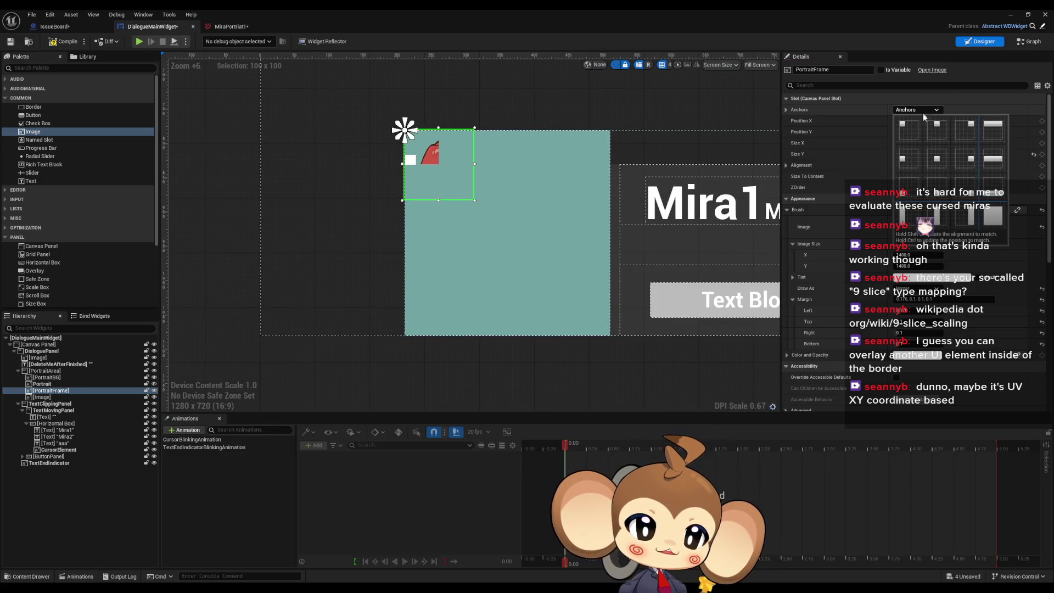
left_click(980, 229)
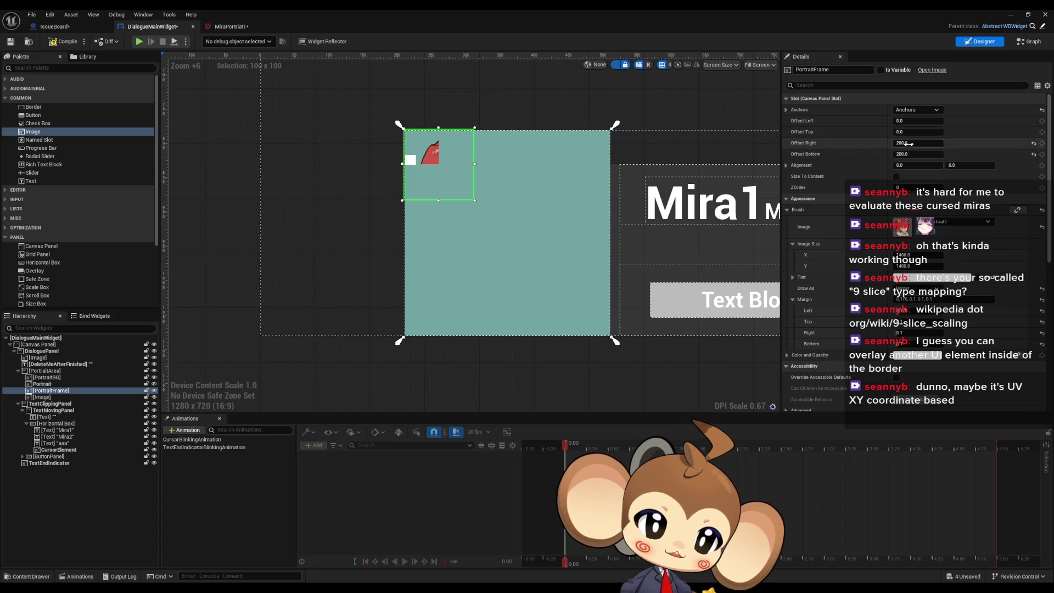
left_click(911, 143)
type("0")
key("Tab")
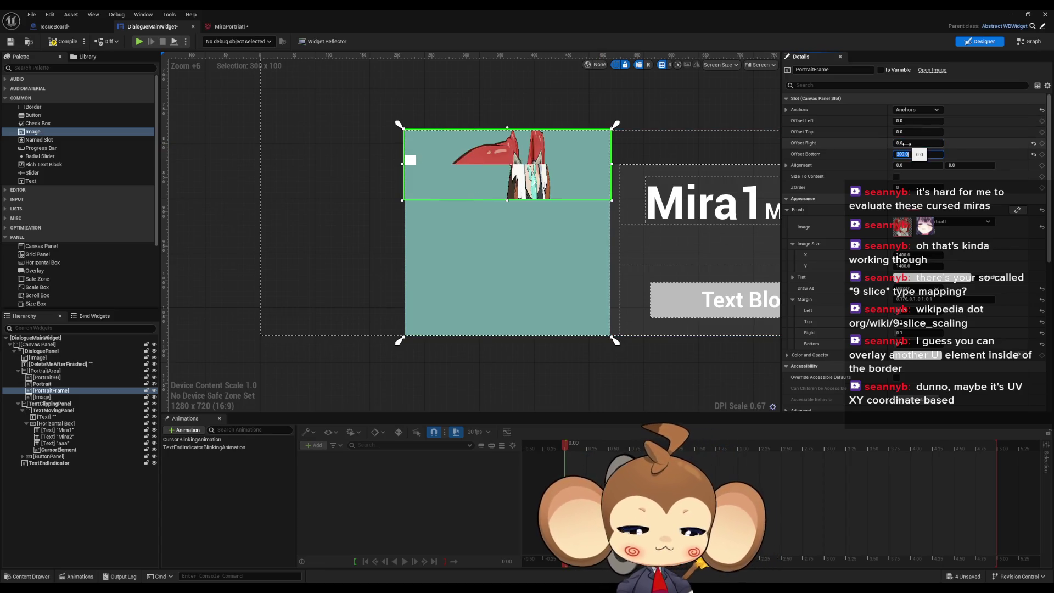
type("0")
key("Return")
scroll(564, 201, "up", 5)
scroll(509, 242, "up", 3)
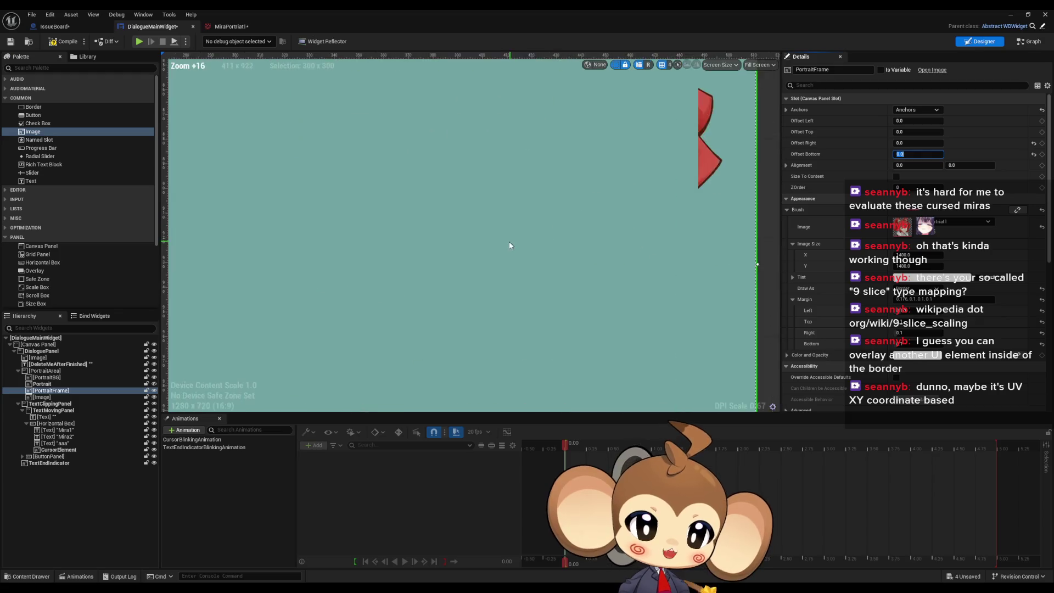
scroll(509, 241, "down", 5)
scroll(480, 294, "up", 5)
scroll(463, 275, "down", 5)
left_click_drag(463, 276, 495, 264)
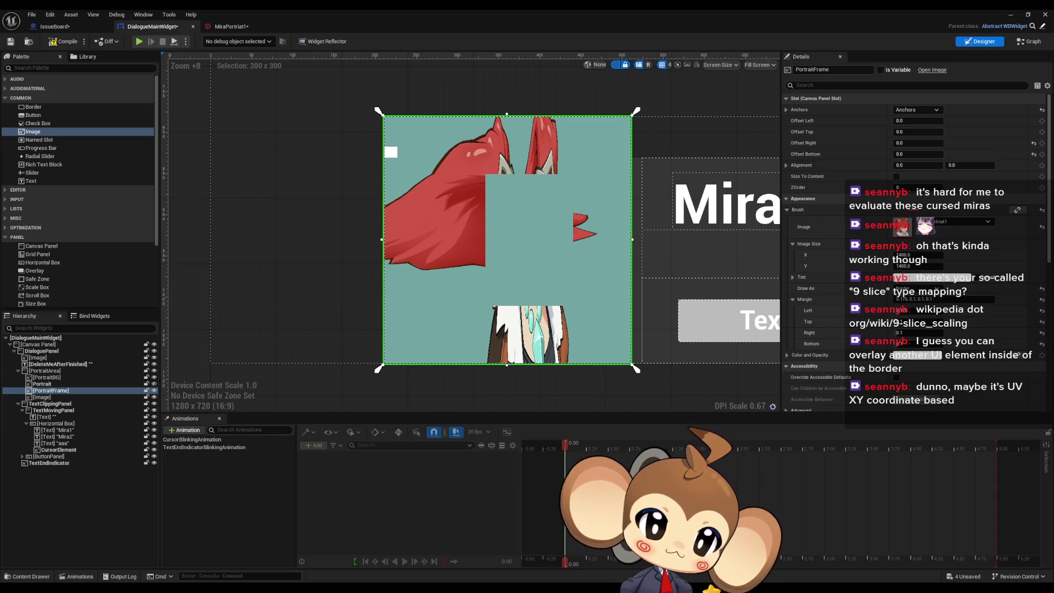
- Play the YouTube 'Border – Wrap and Style UI Blocks' tutorial from about 0:50, then return to Unreal
key("alt+Tab")
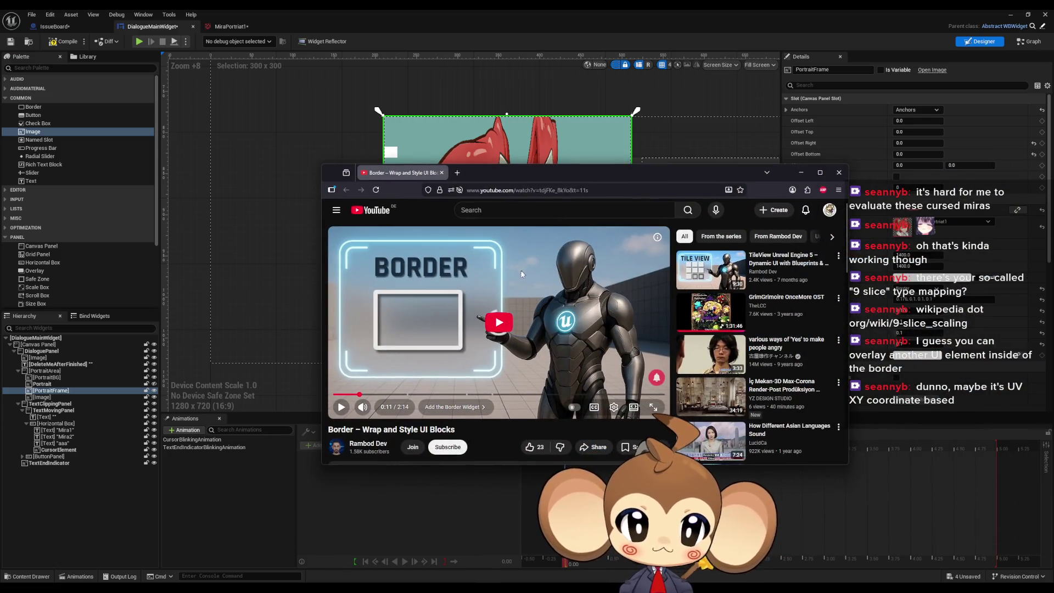
key("space")
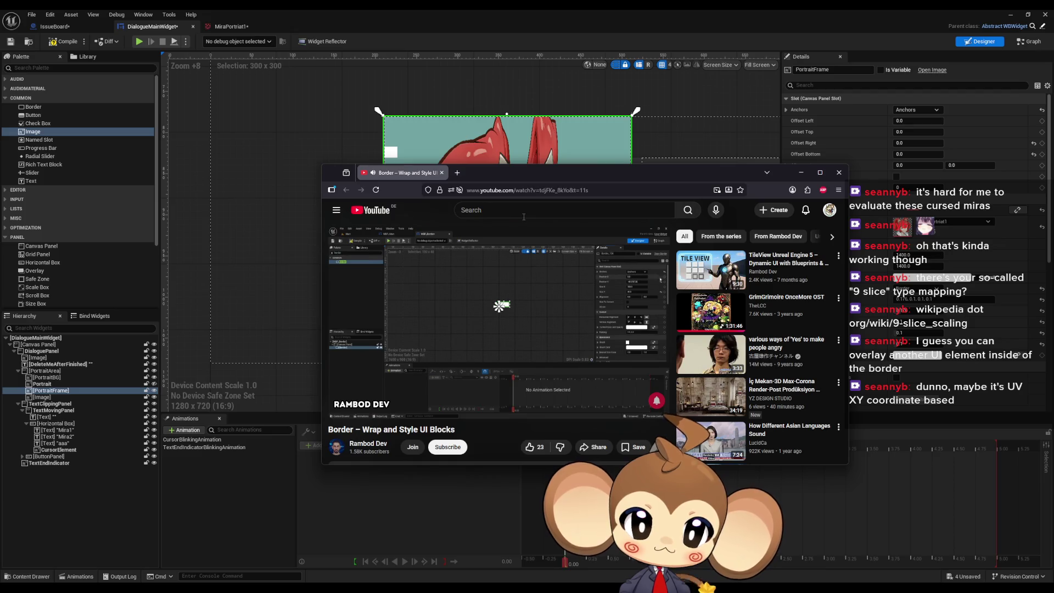
mouse_move(344, 264)
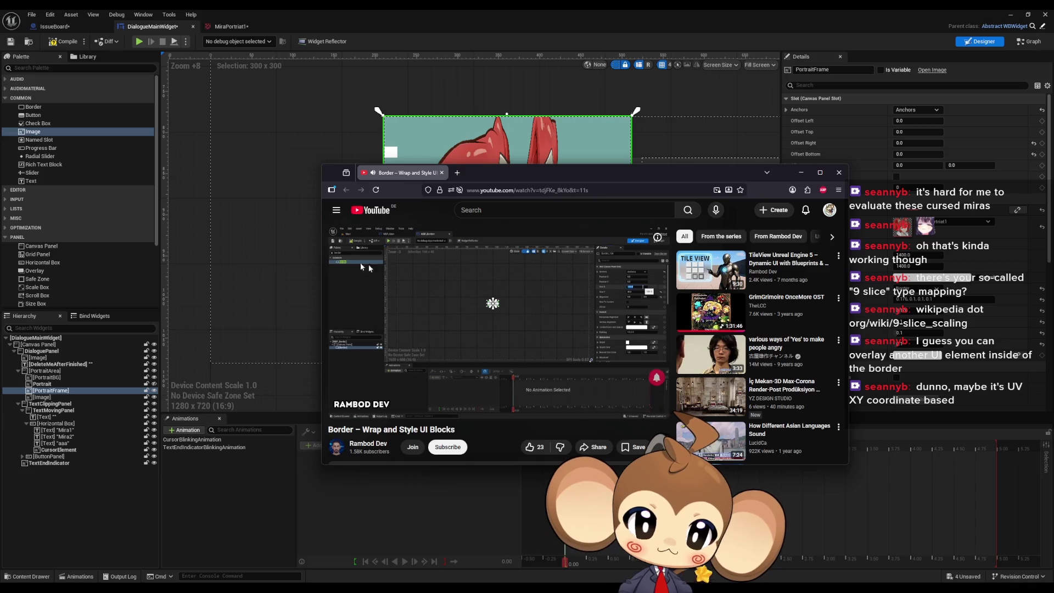
mouse_move(441, 297)
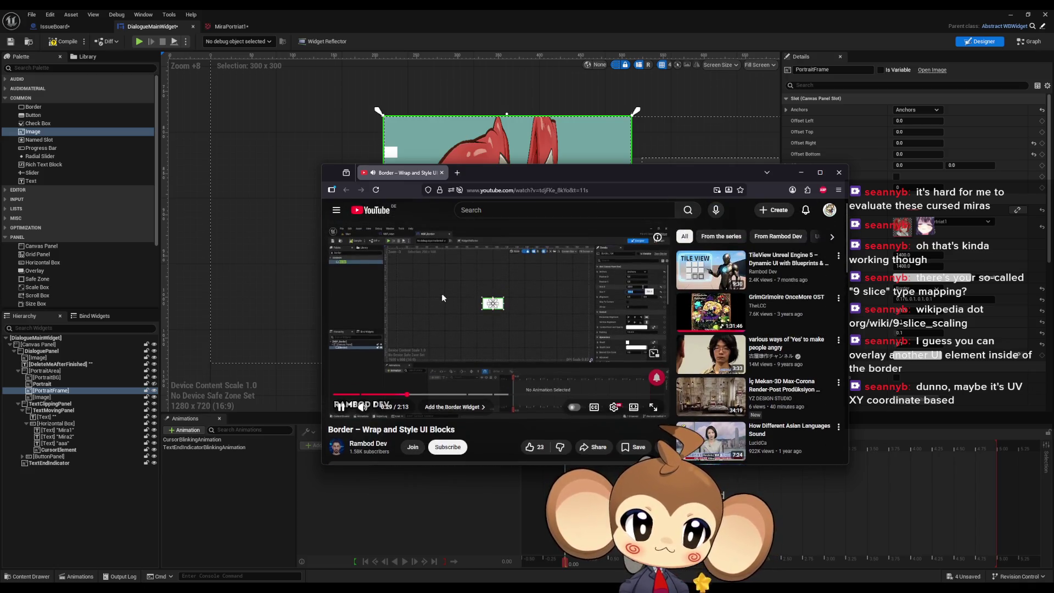
scroll(432, 300, "down", 2)
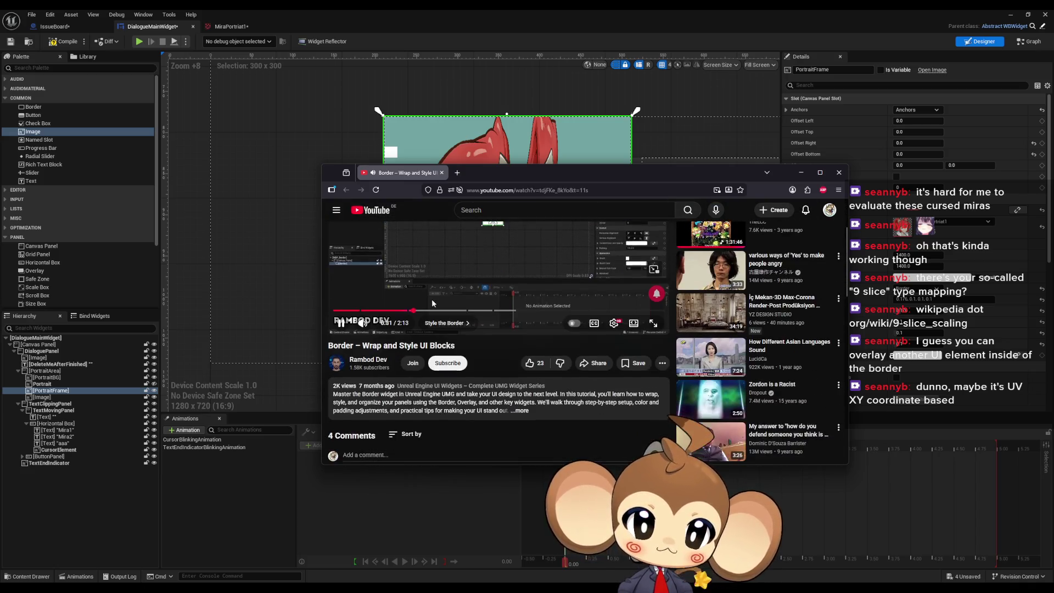
scroll(432, 302, "up", 2)
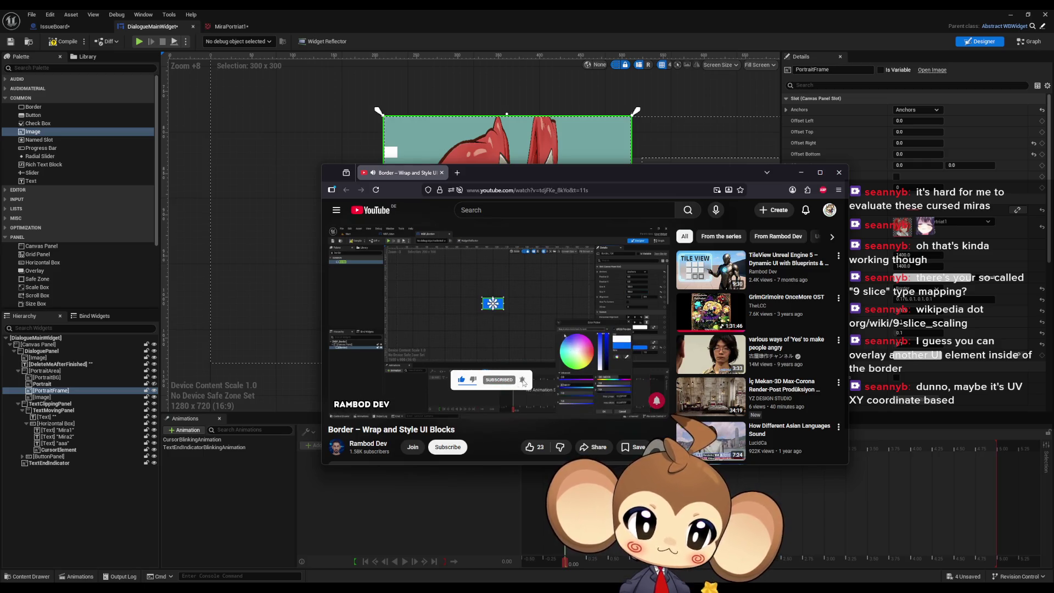
mouse_move(356, 317)
left_click_drag(434, 395, 628, 396)
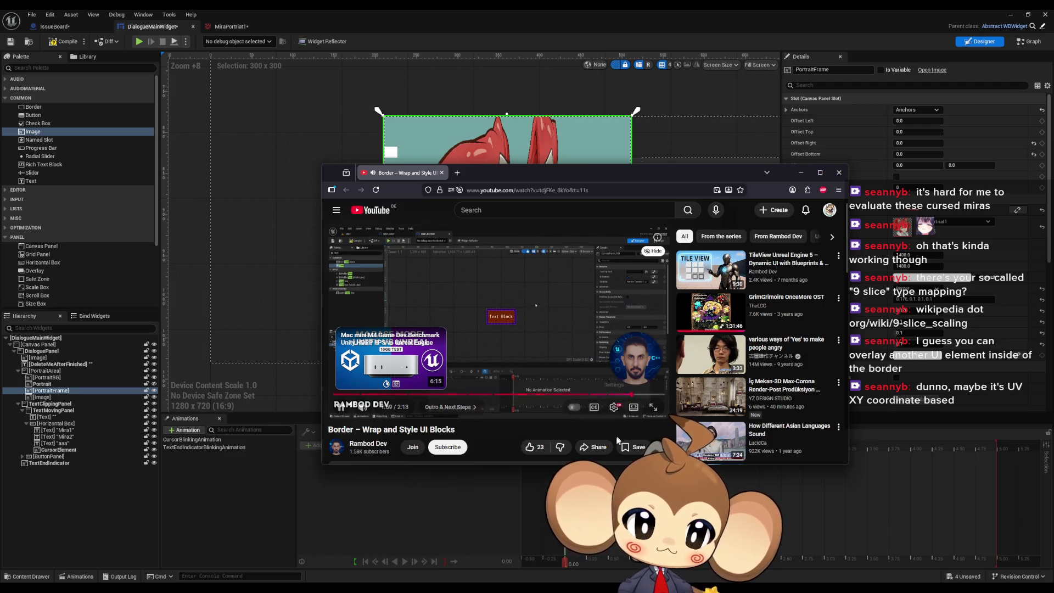
key("alt+Tab")
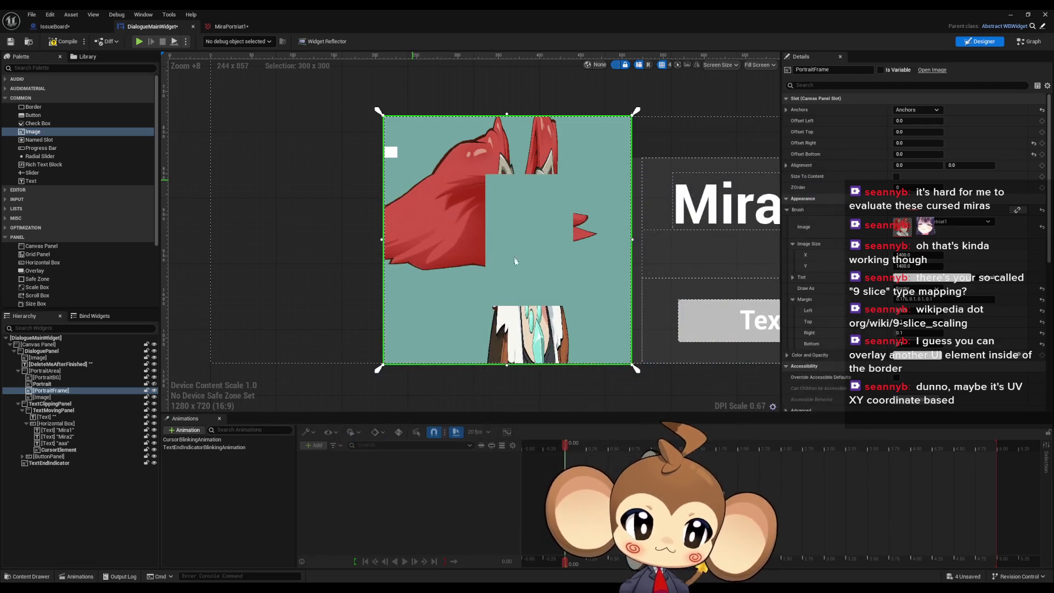
- Add a Border to the portrait area, anchored full-stretch with right and bottom offsets of 0
left_click_drag(473, 284, 454, 282)
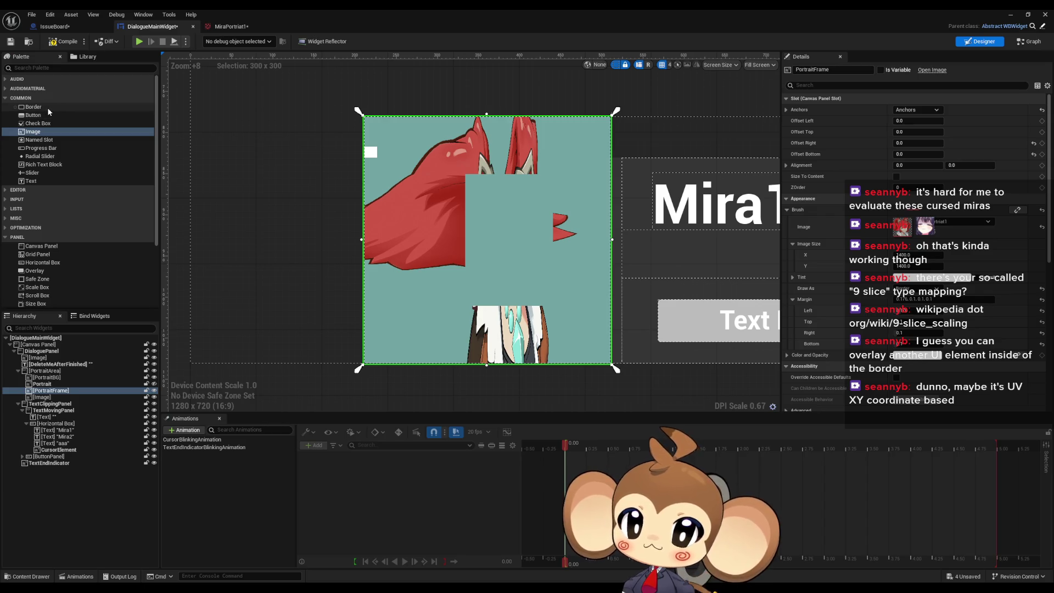
mouse_move(45, 107)
left_mouse_down()
mouse_move(121, 229)
mouse_move(54, 390)
left_mouse_up()
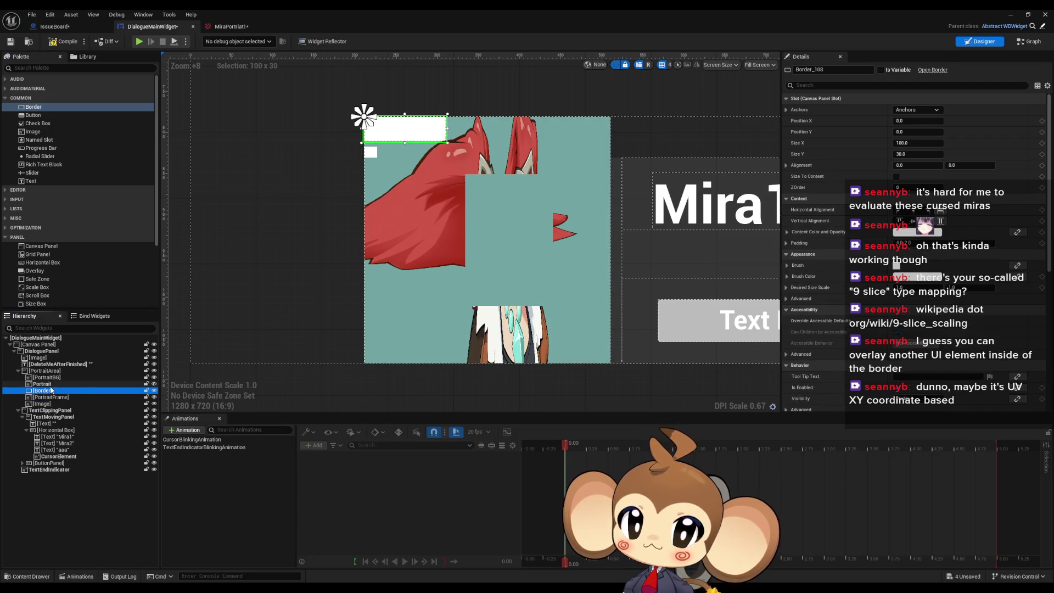
left_click(917, 110)
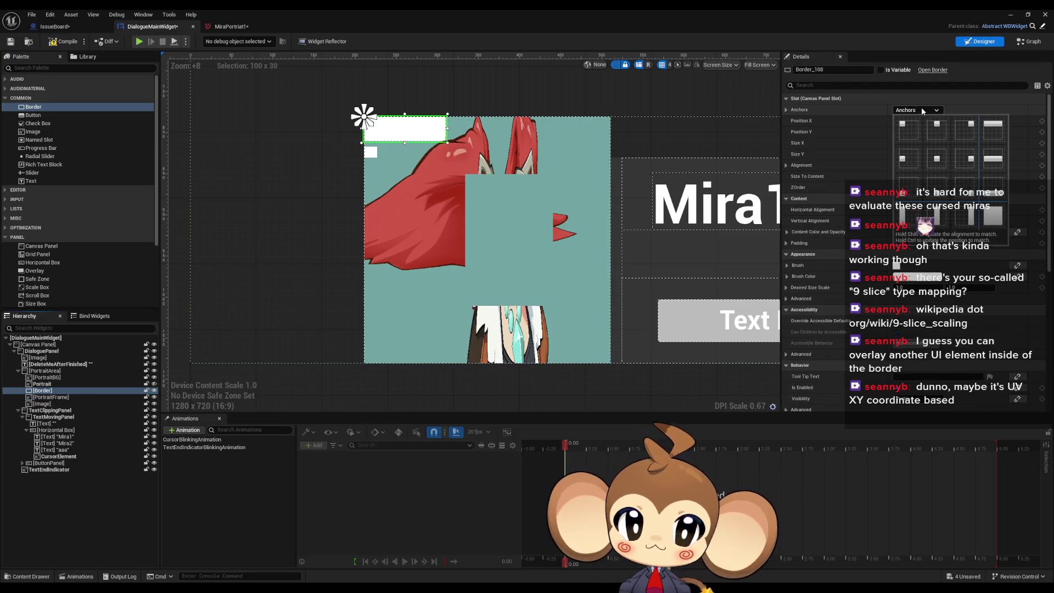
left_click(989, 226)
left_click(912, 145)
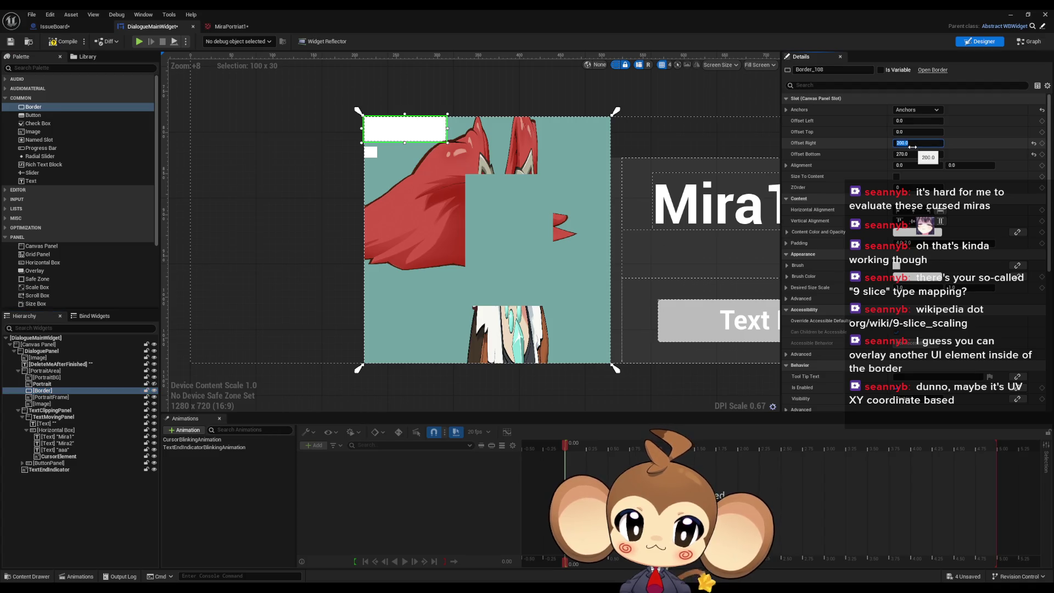
type("0")
key("Tab")
type("0")
key("Return")
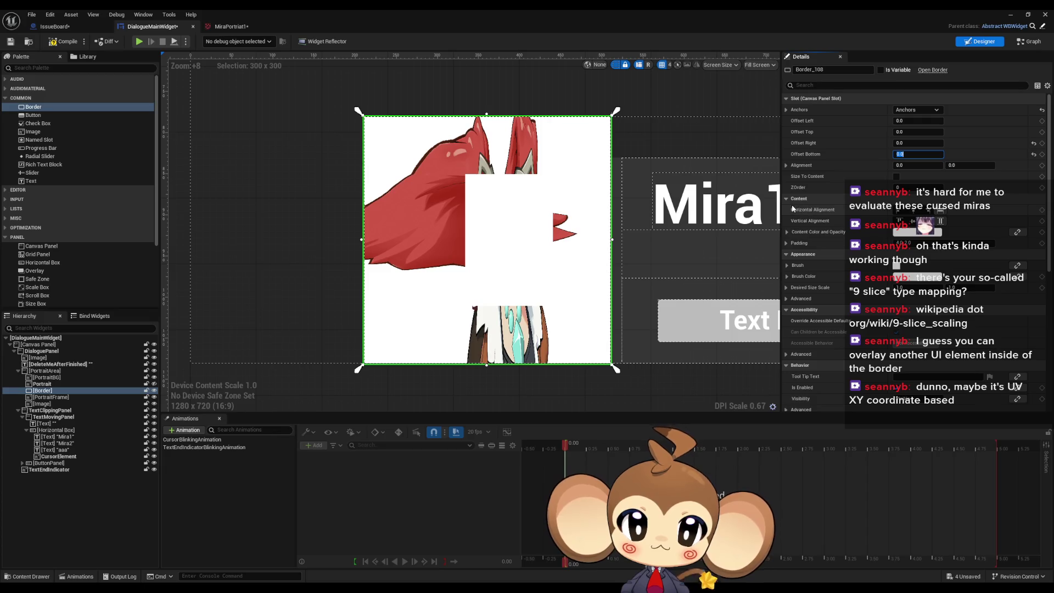
left_click(788, 233)
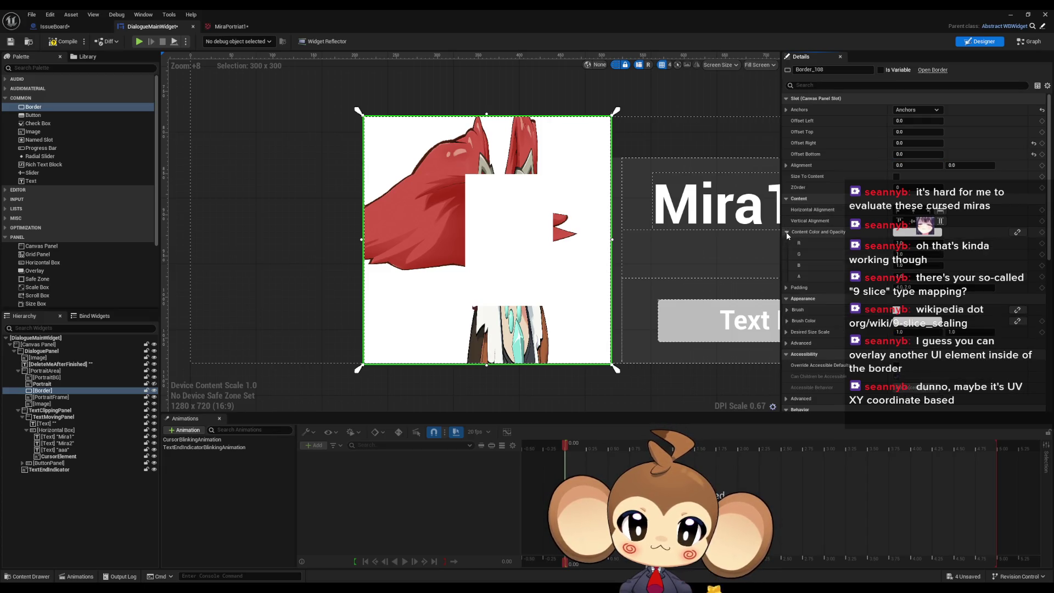
- Keep the Border's content colour collapsed and horizontal alignment at Fill
left_click(788, 233)
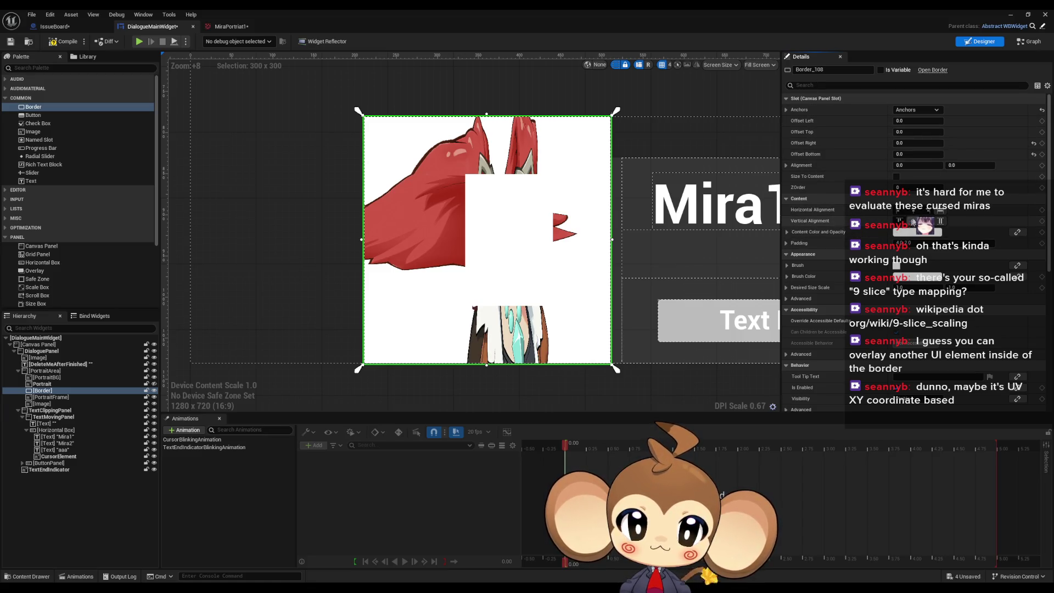
left_click(932, 211)
left_click(941, 212)
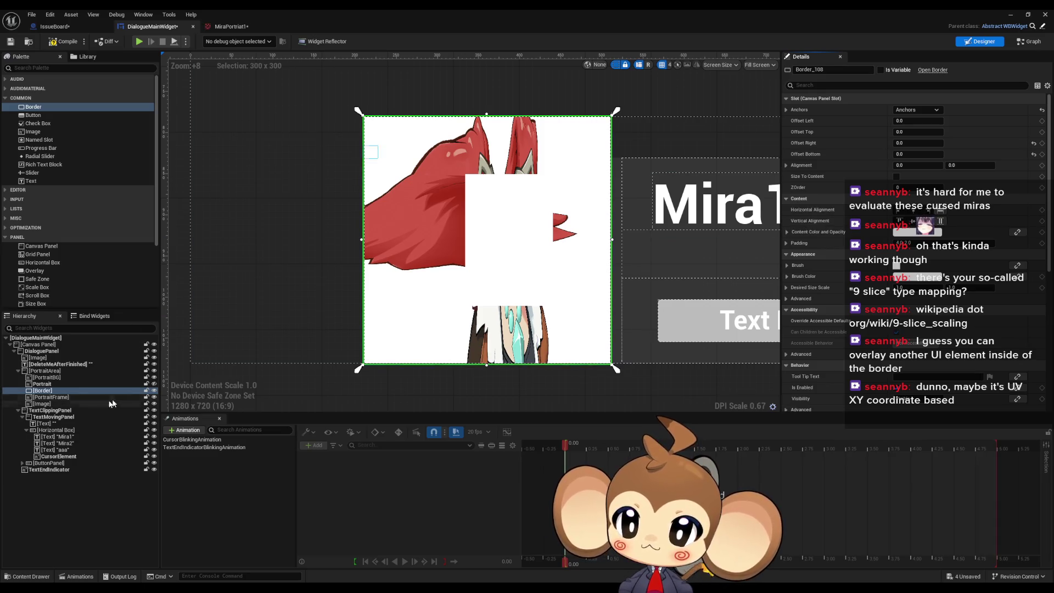
- Toggle editor visibility of PortraitFrame, Border and Portrait to check the layer stacking
left_click(154, 396)
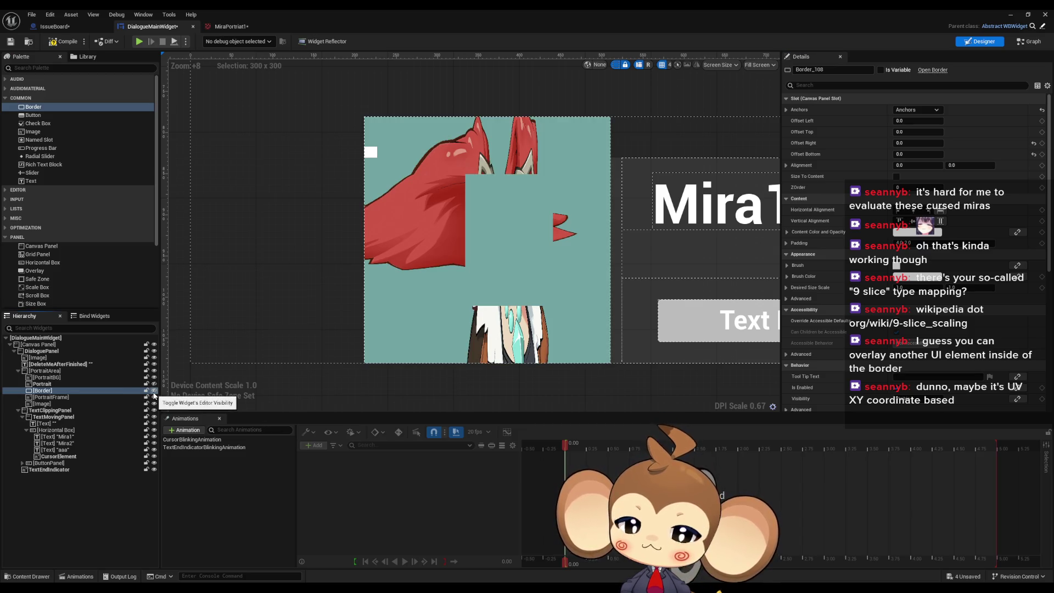
left_click(154, 396)
left_click(154, 396)
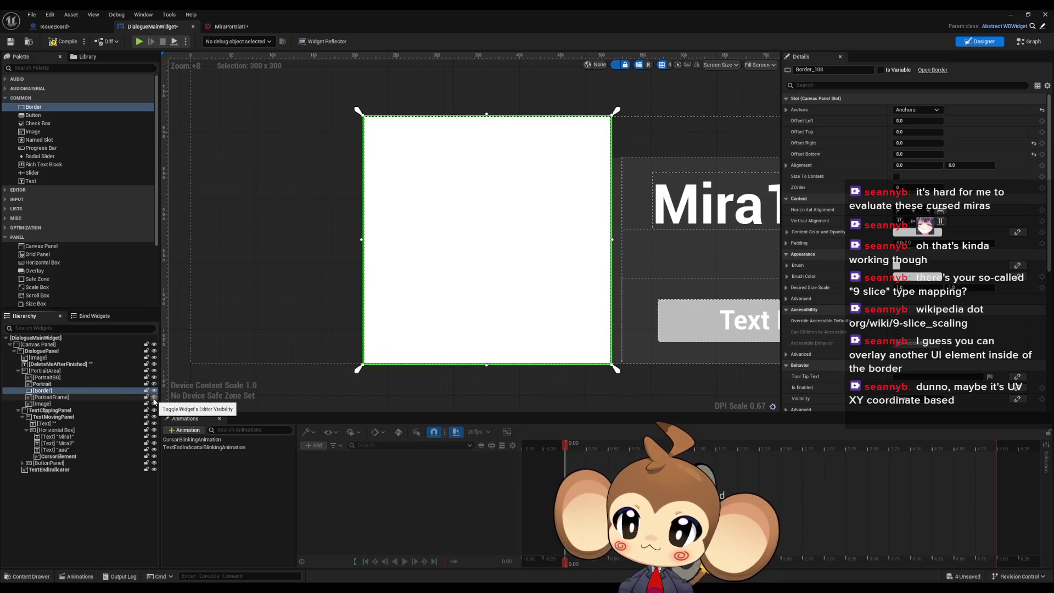
left_click(154, 401)
left_click(154, 403)
left_click(154, 390)
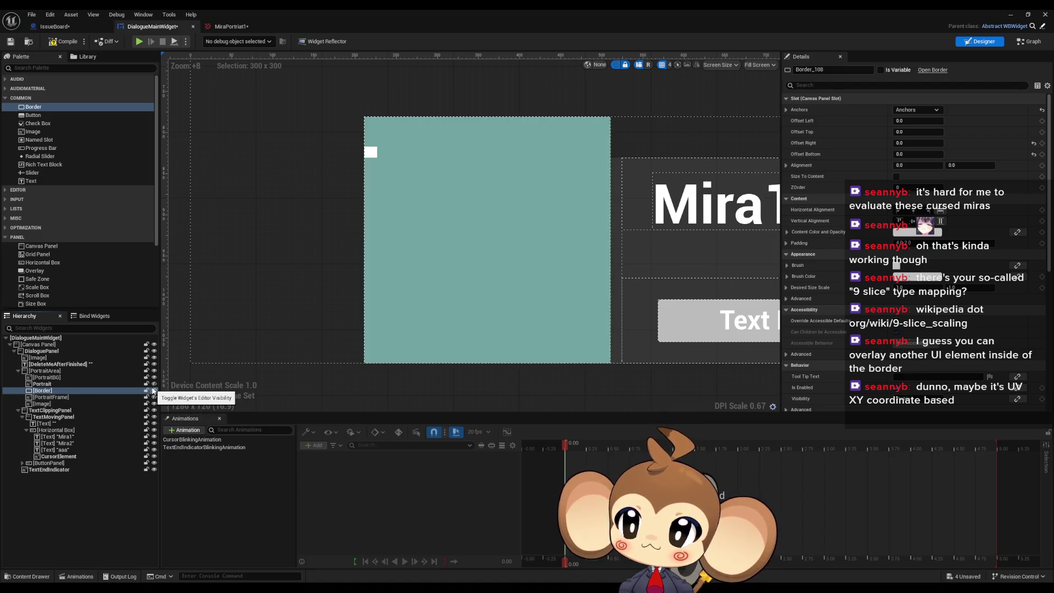
left_click(155, 391)
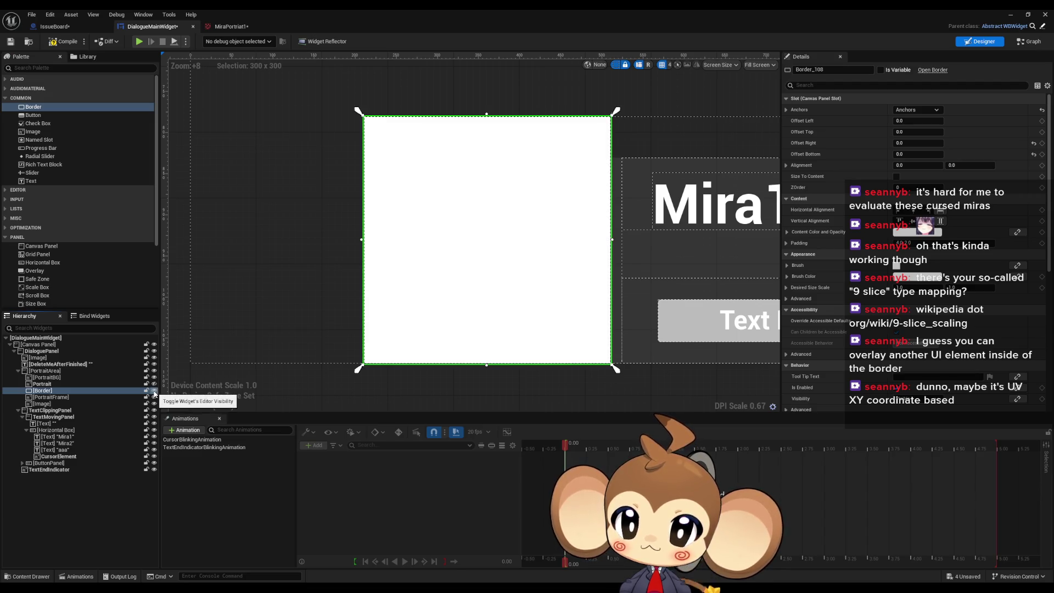
left_click(154, 391)
left_click(154, 390)
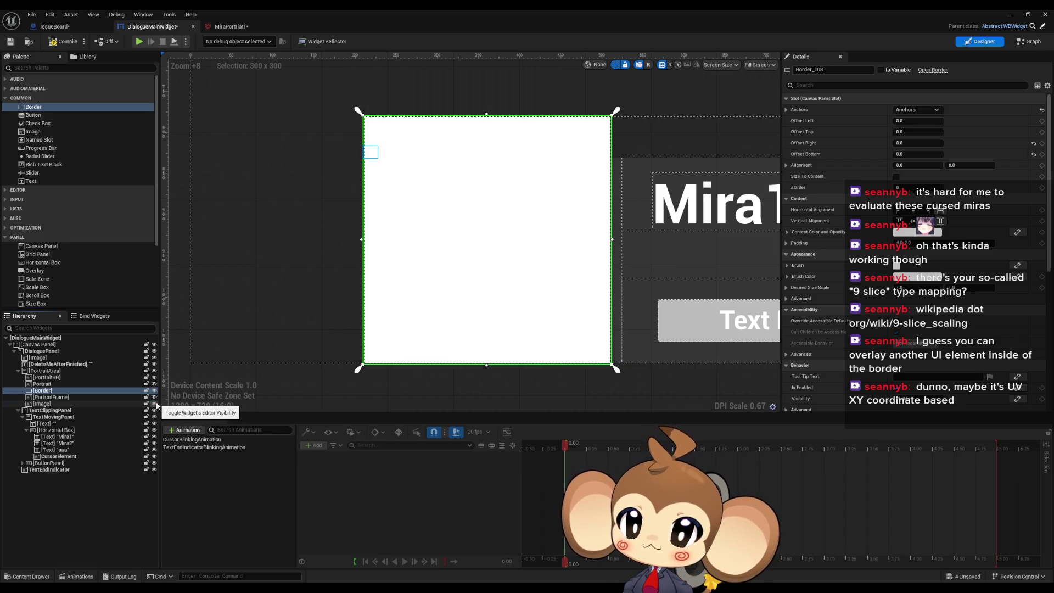
left_click(154, 391)
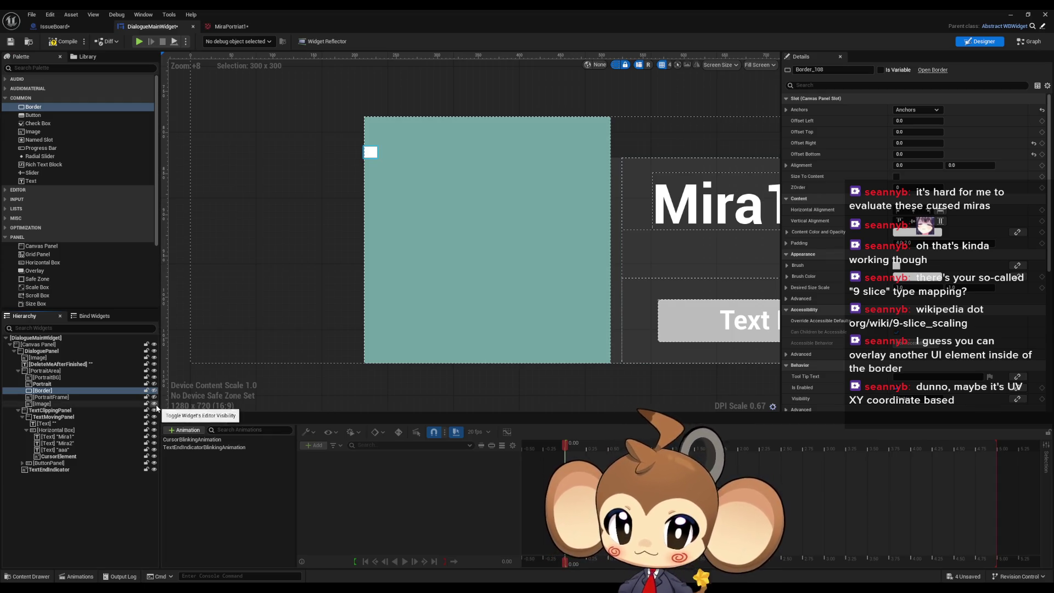
- Restore the hidden layers' visibility and nest the Portrait image inside the Border
left_click(155, 405)
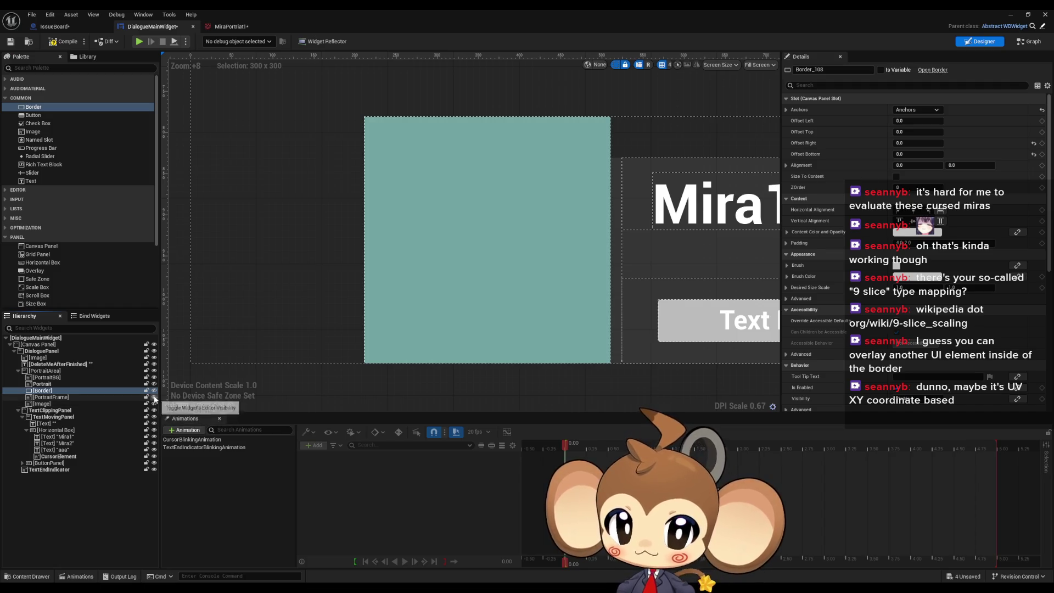
left_click(155, 383)
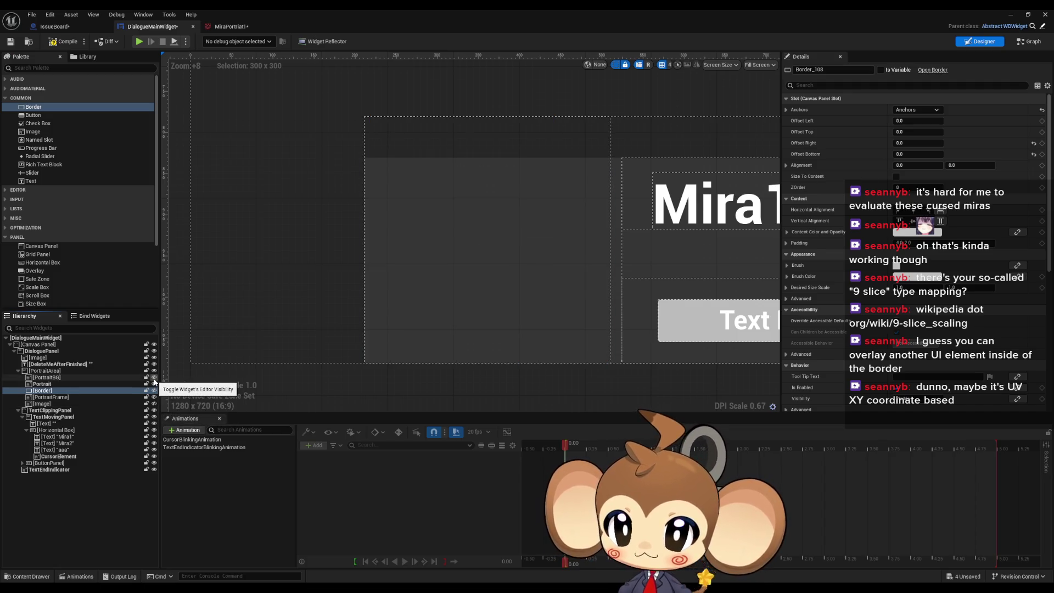
left_click(154, 384)
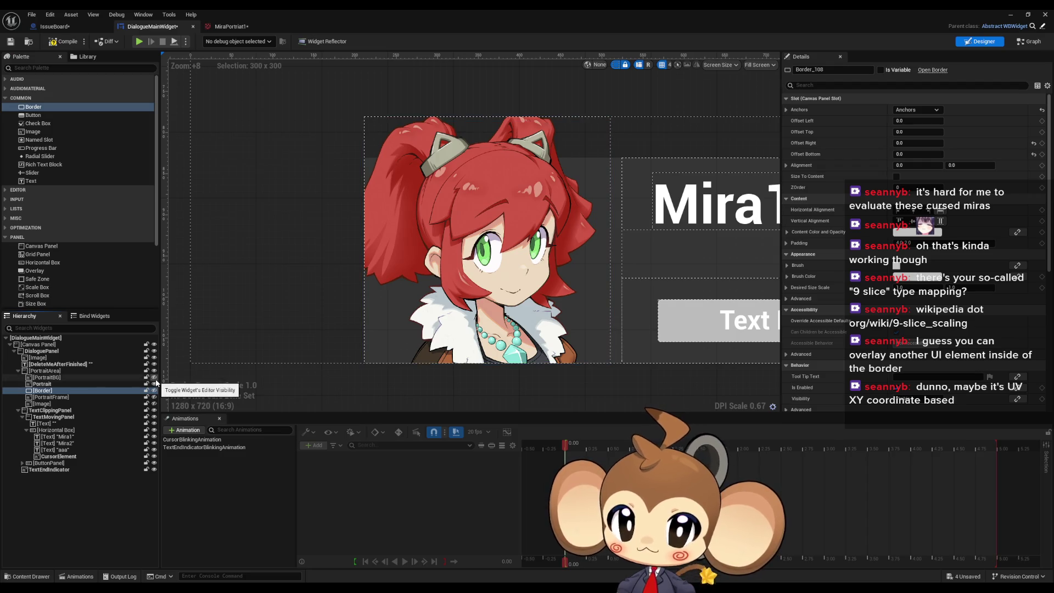
left_click(154, 390)
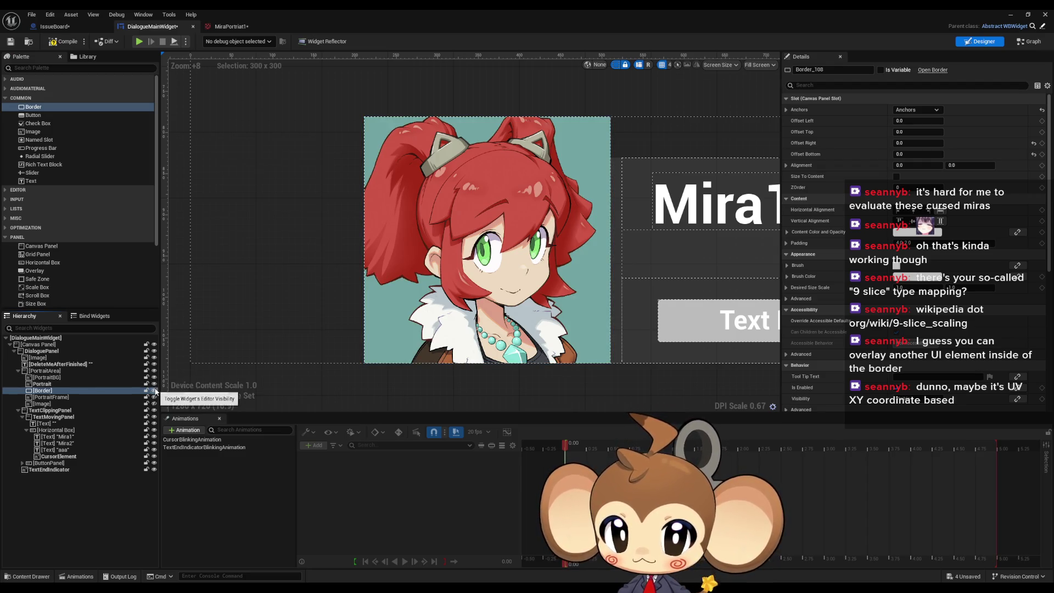
left_click(154, 390)
left_click(71, 390)
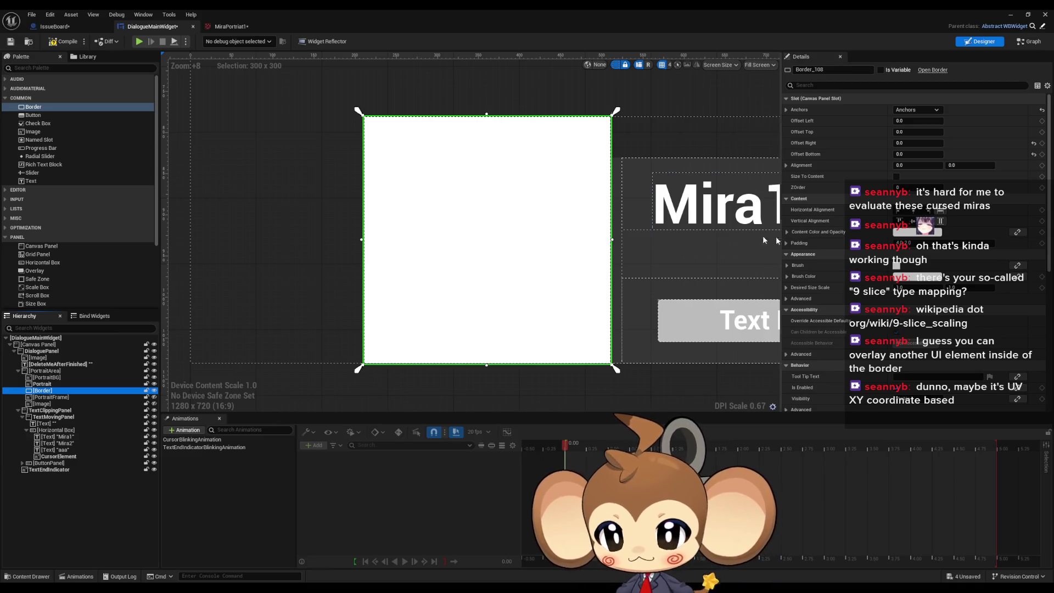
left_click_drag(48, 386, 50, 391)
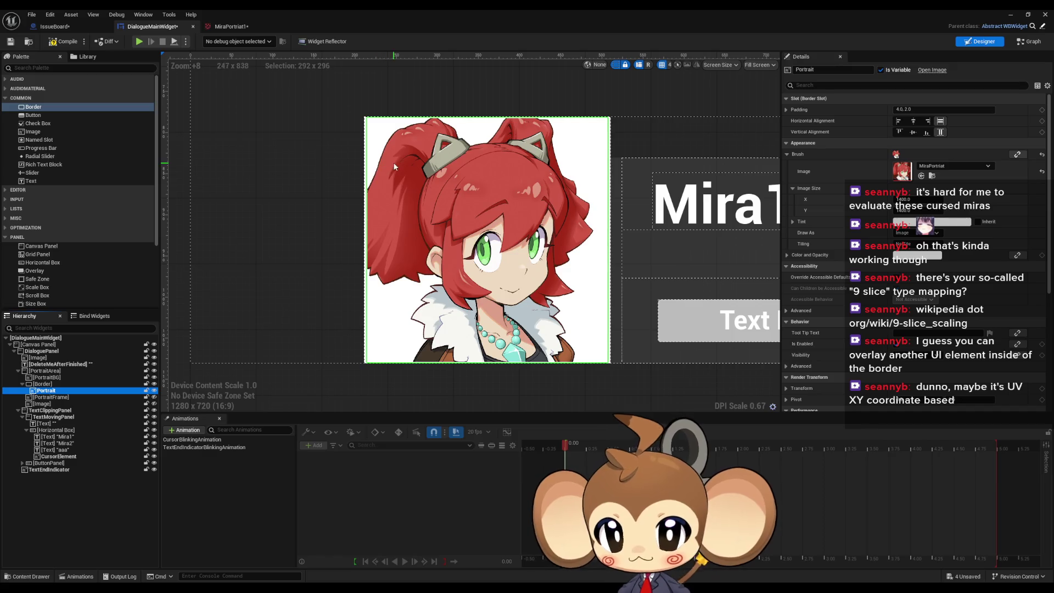
- Give the Border a padding of 15 around the portrait
left_click(51, 386)
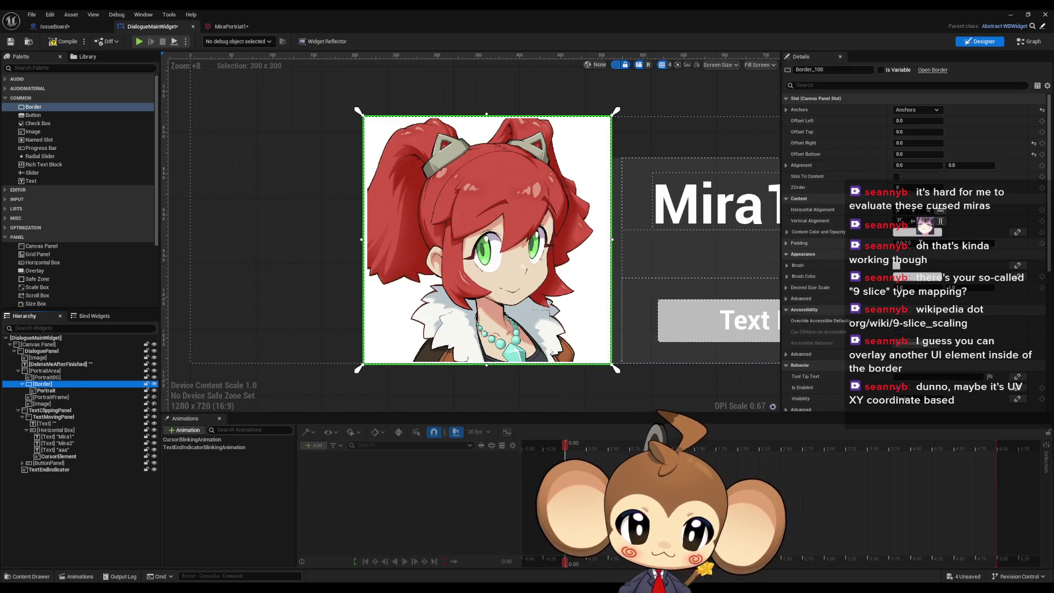
left_click(906, 243)
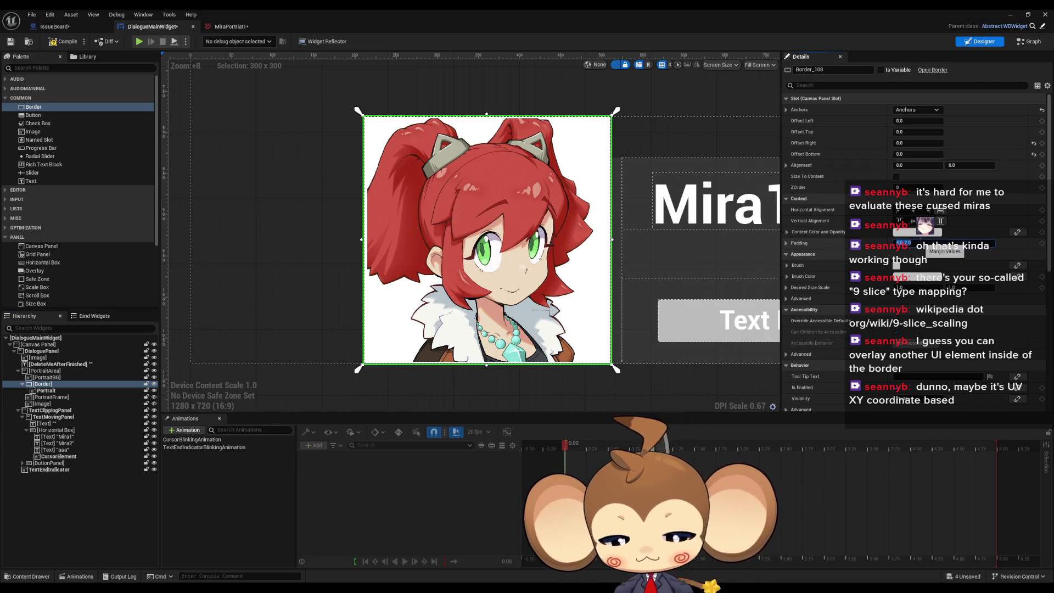
type("15")
key("Return")
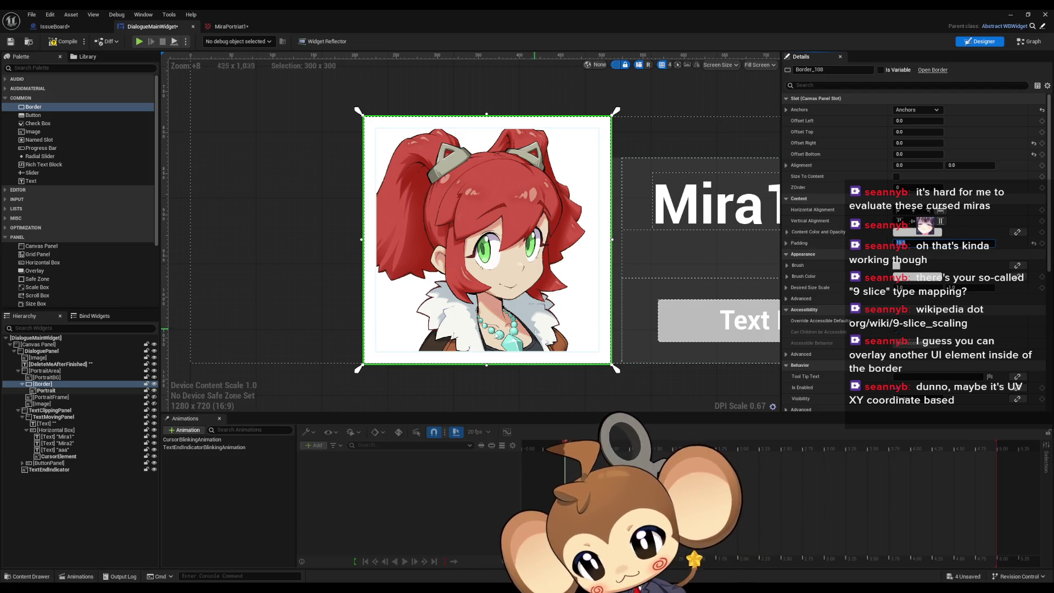
- Reselect the Border and delete it, bringing up the delete confirmation
left_click(57, 378)
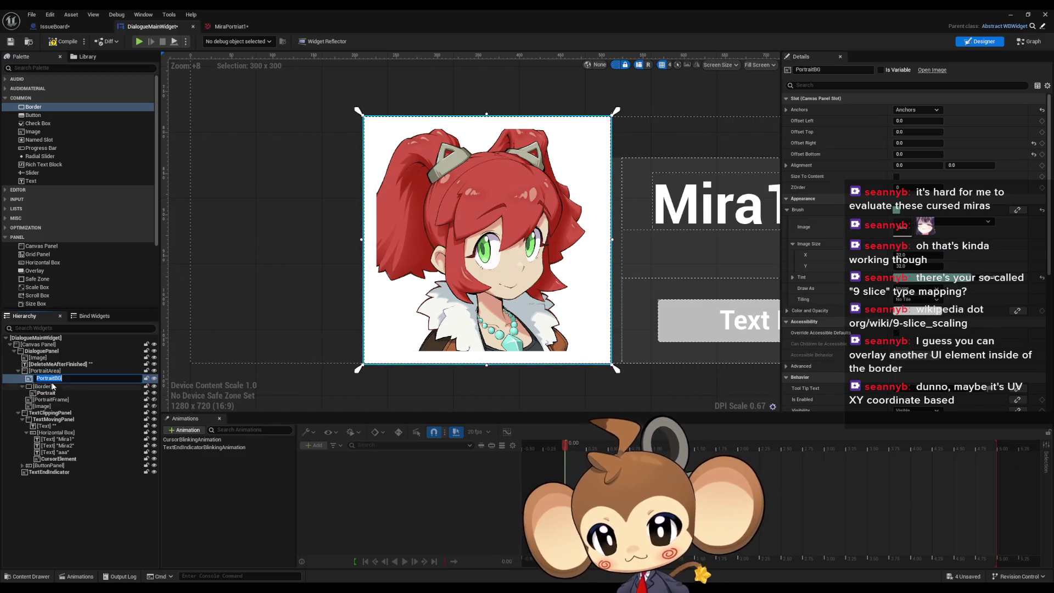
left_click(54, 384)
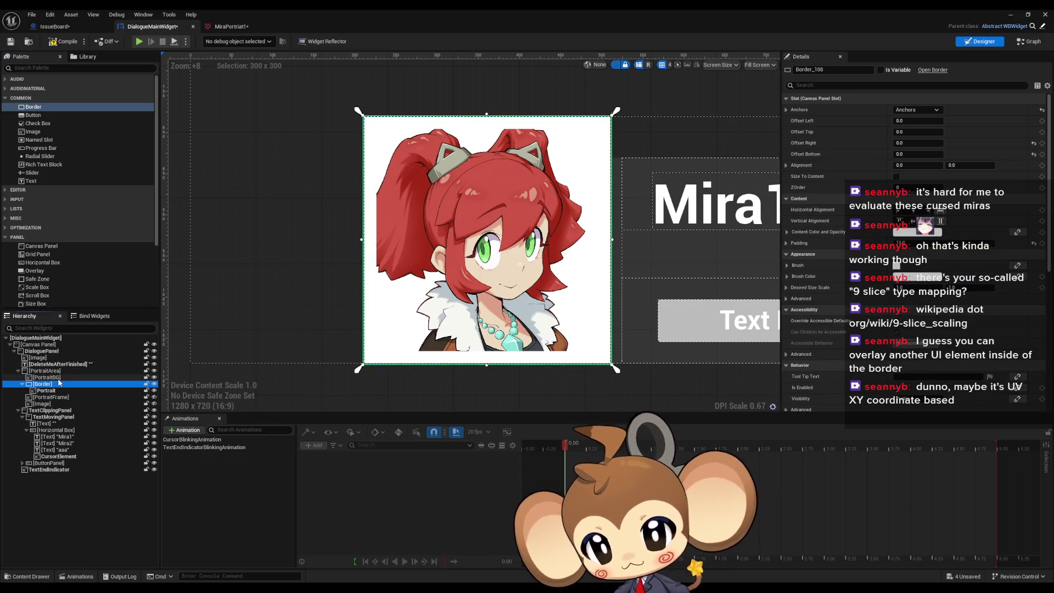
key("Delete")
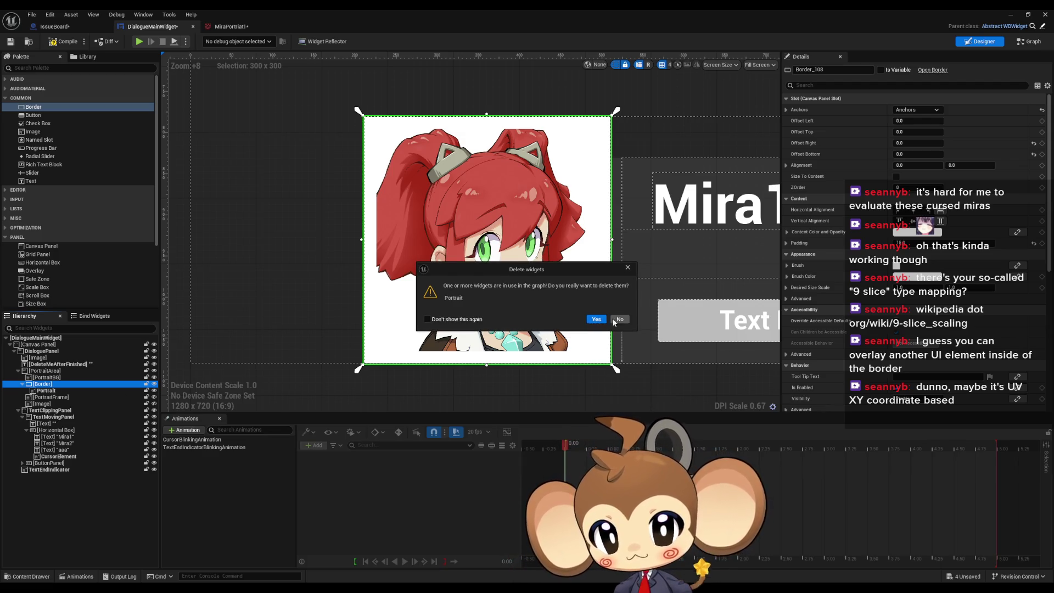
- Keep the Portrait by moving it out of the Border, then delete the empty Border
left_click(595, 319)
left_click_drag(43, 390, 45, 384)
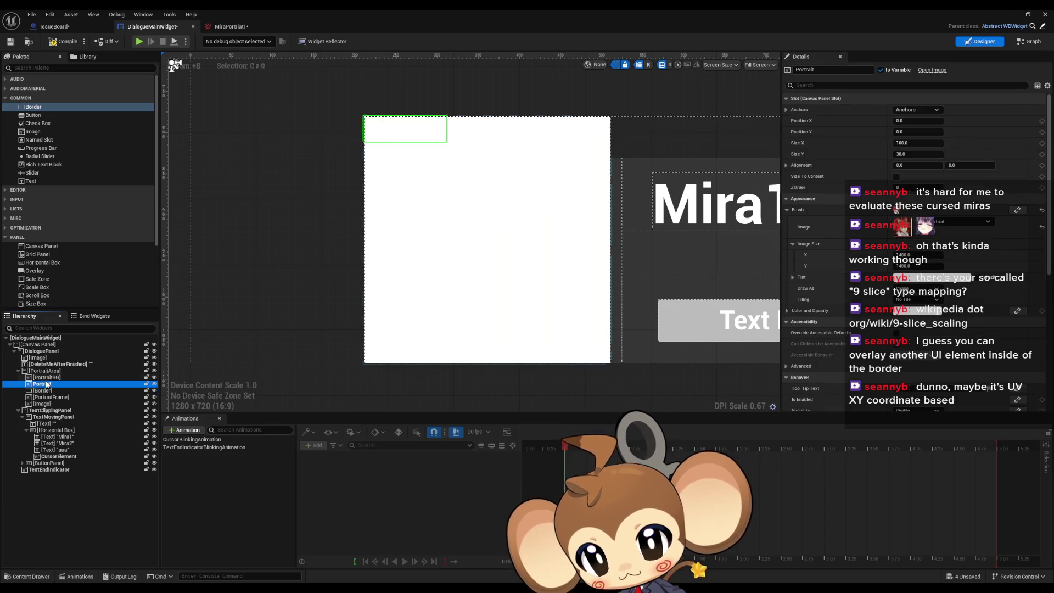
left_click(43, 391)
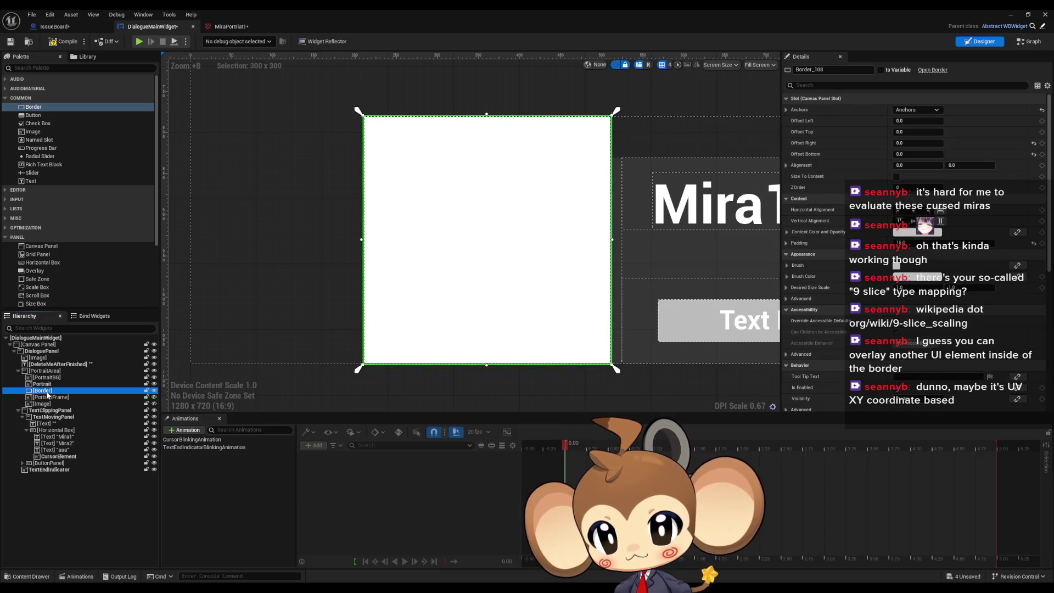
key("Delete")
left_click(47, 394)
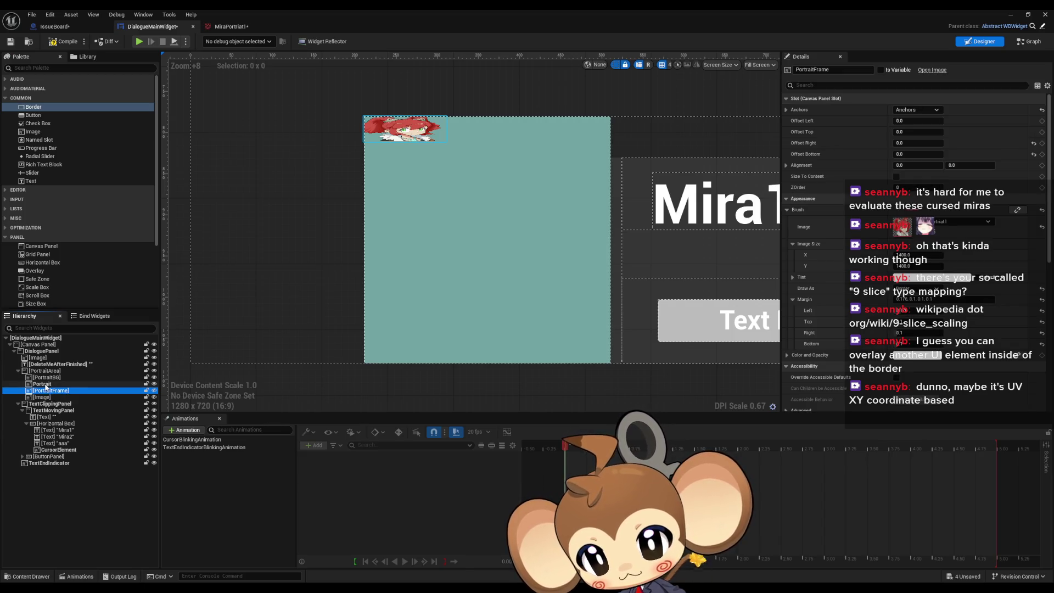
- Size the Portrait image to 300×300 and anchor it full-stretch
left_click(46, 385)
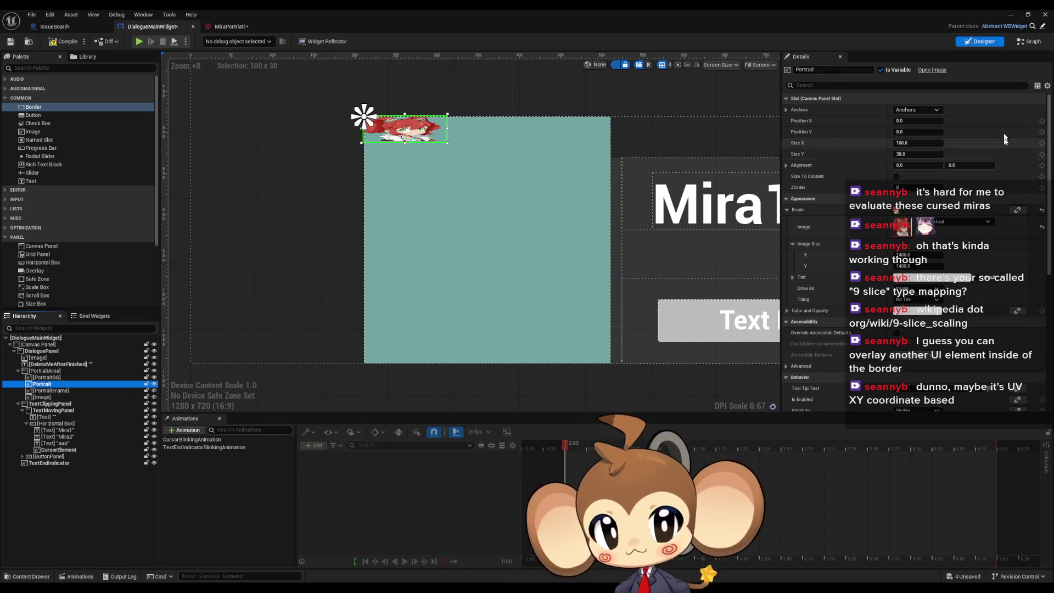
left_click(910, 144)
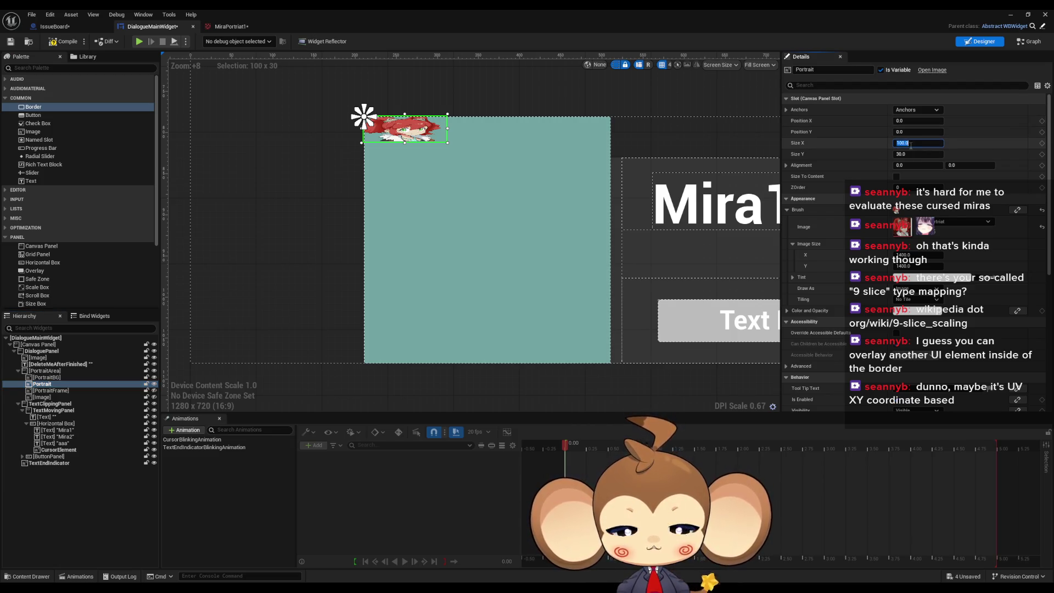
type("30")
key("Tab")
type("300")
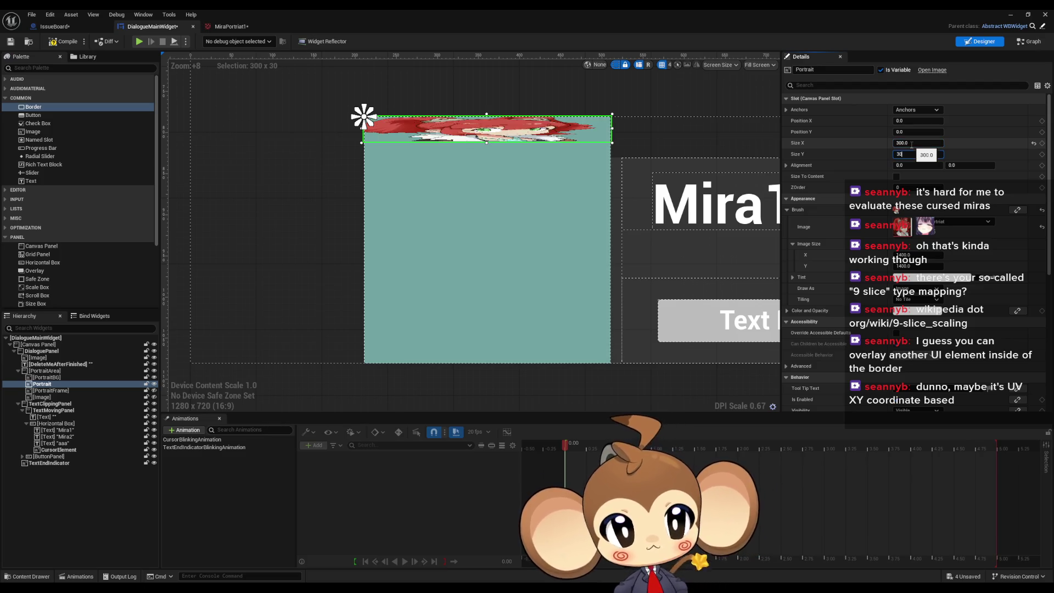
key("Return")
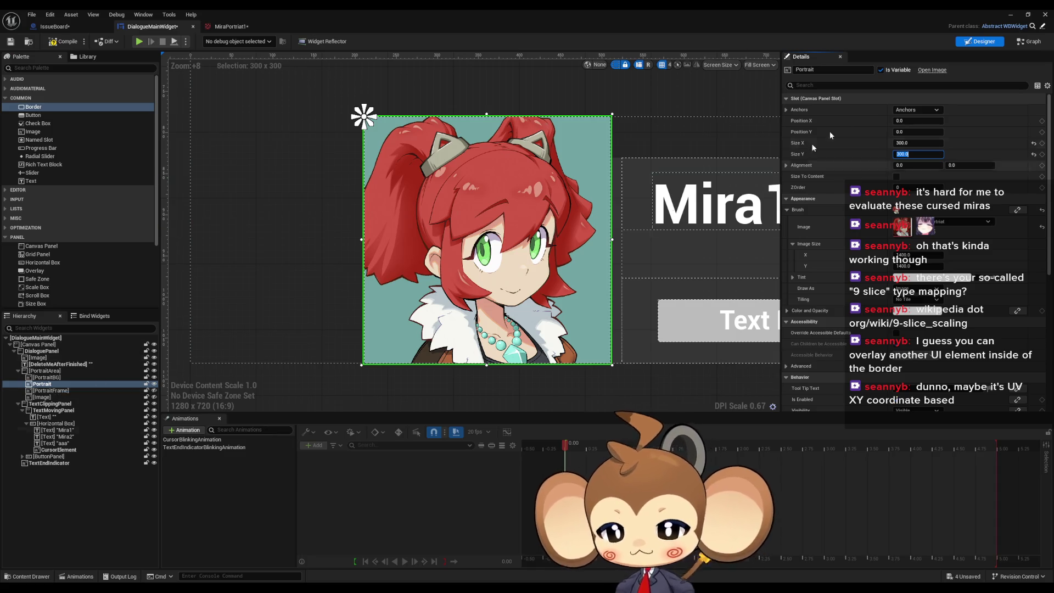
left_click(917, 110)
left_click(992, 235)
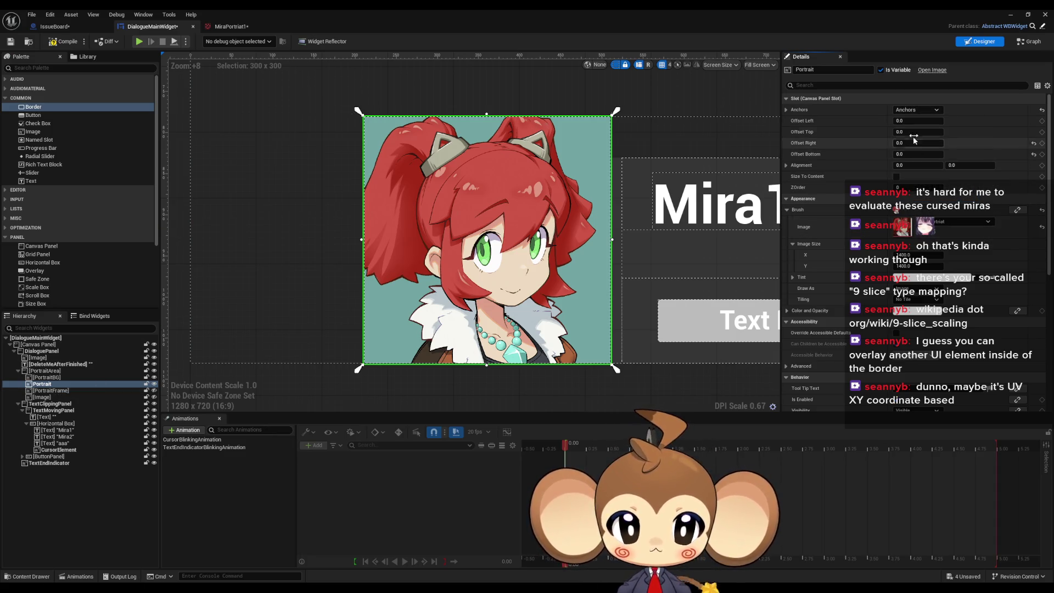
- Select PortraitFrame and toggle an image layer's visibility to compare the portrait
left_click(57, 392)
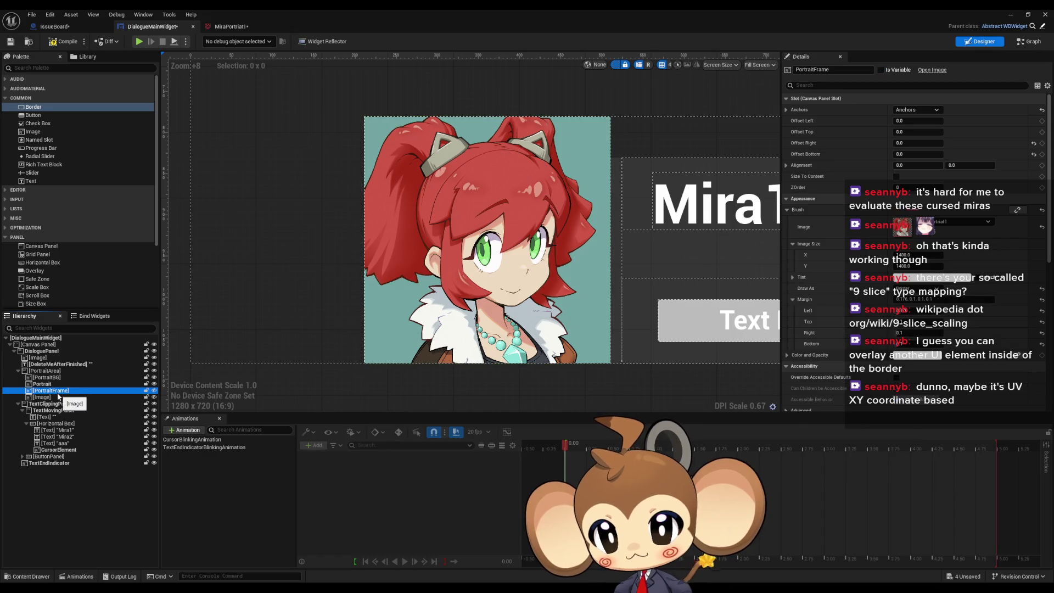
left_click(155, 397)
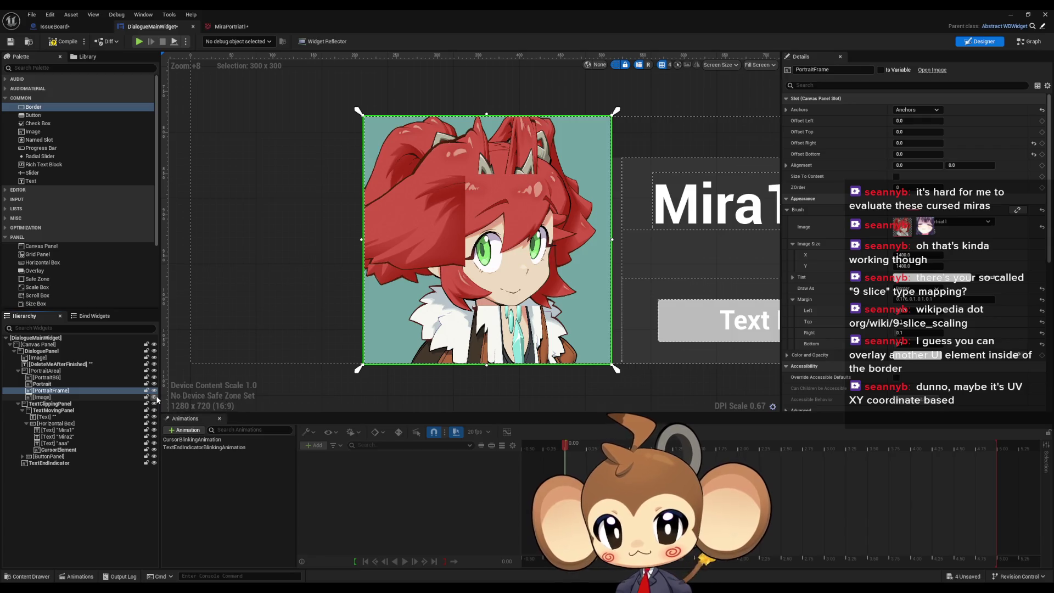
left_click(90, 392)
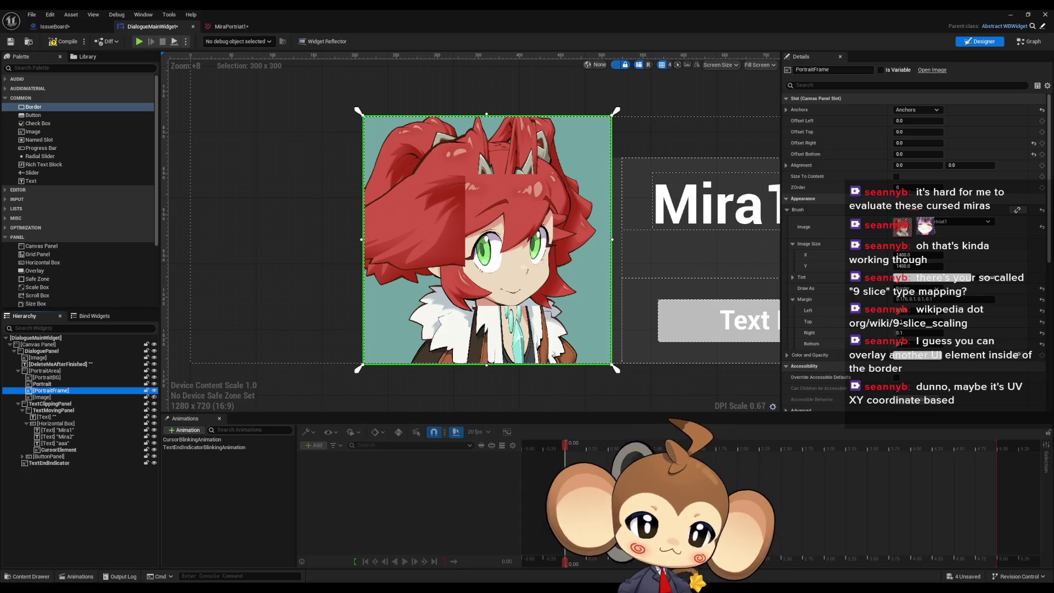
- Bring up the forum thread and highlight the original post's sentence about 0.5 margins
key("alt+Tab")
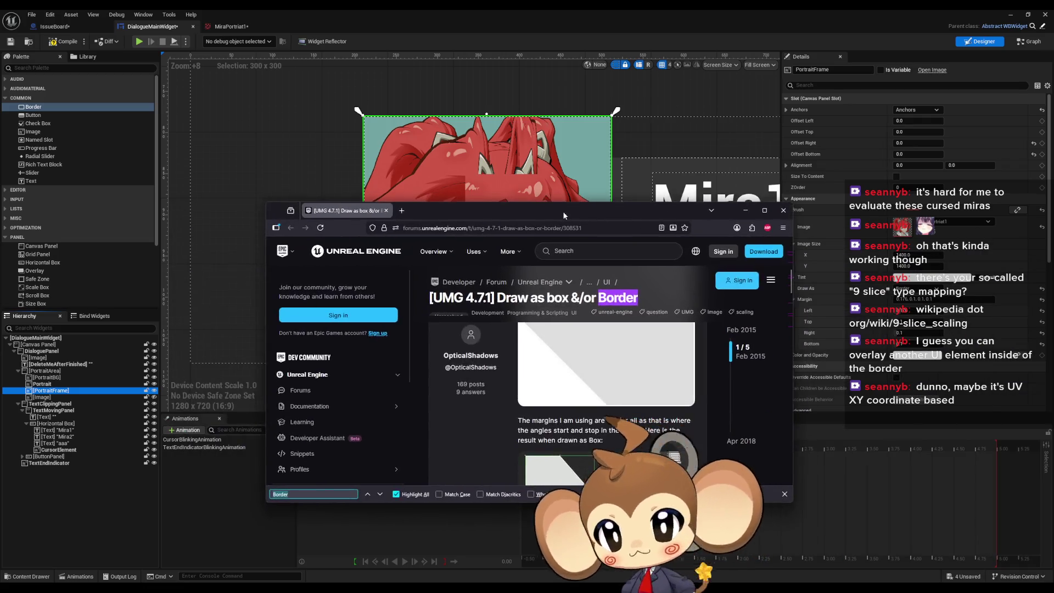
scroll(891, 349, "up", 6)
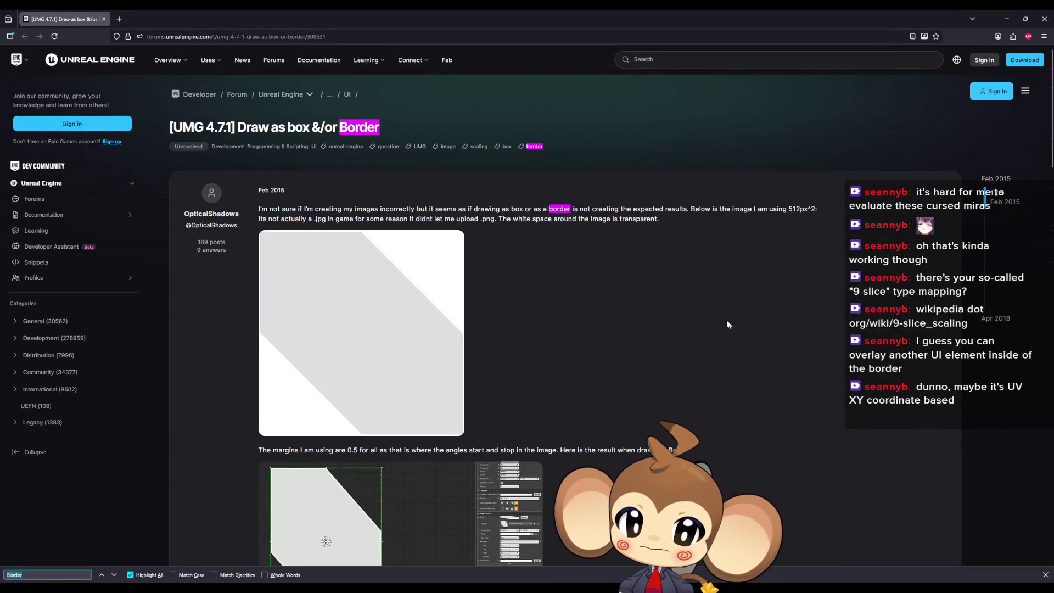
scroll(730, 318, "down", 5)
scroll(719, 310, "down", 1)
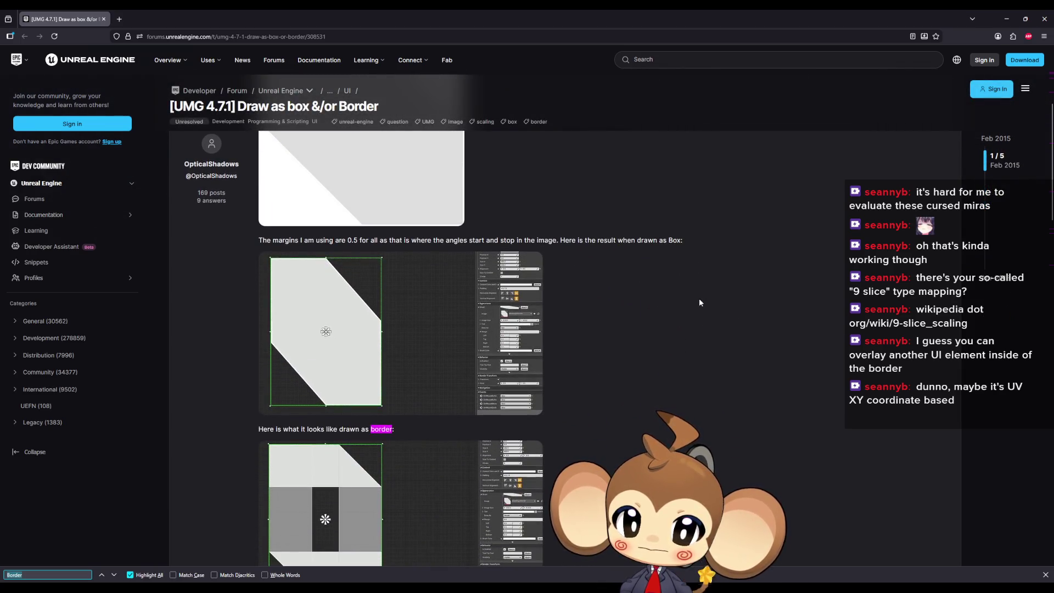
scroll(700, 299, "down", 2)
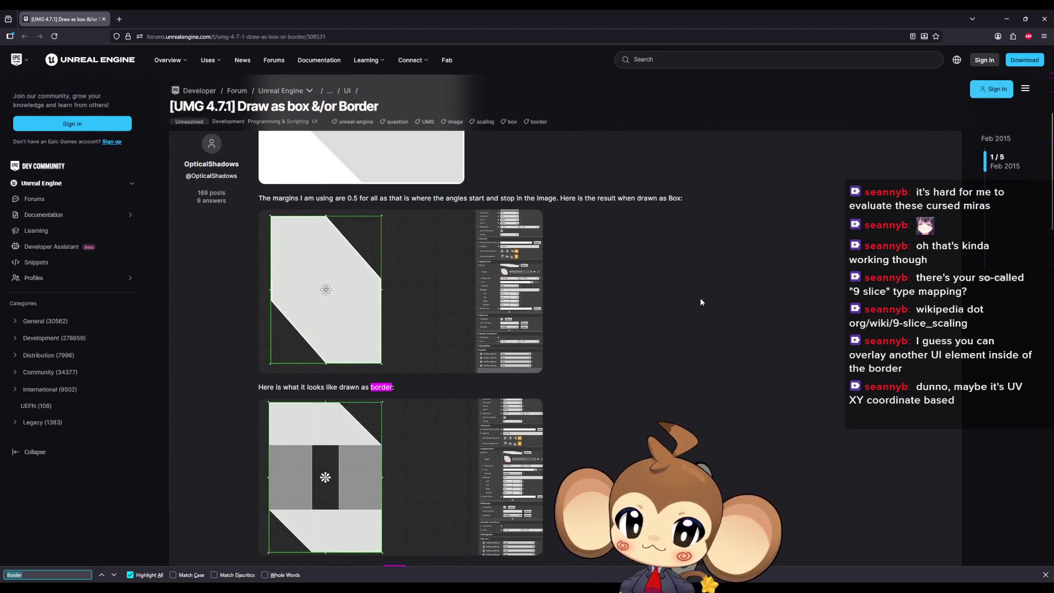
scroll(701, 300, "down", 2)
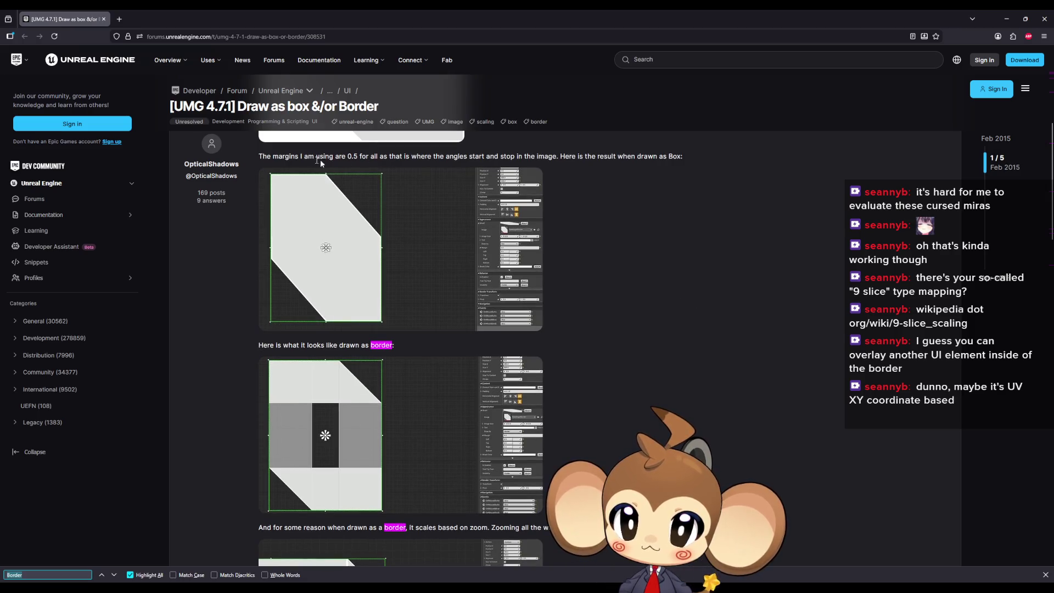
mouse_move(300, 156)
left_mouse_down()
mouse_move(602, 163)
mouse_move(631, 176)
mouse_move(680, 162)
left_mouse_up()
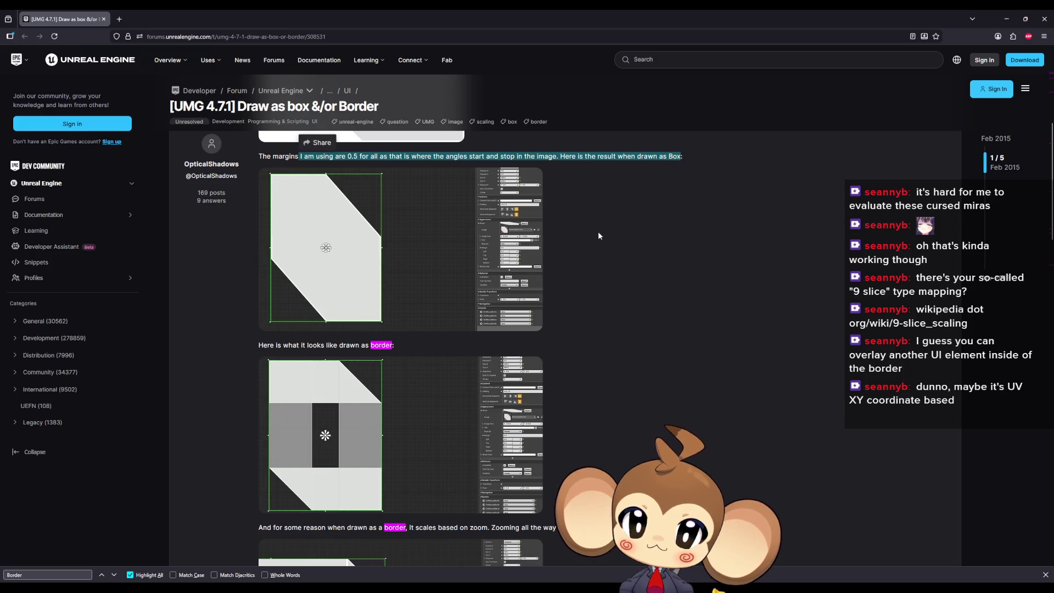
- Read on to the first replies, highlighting the remark on zooming all the way in
scroll(600, 233, "down", 2)
scroll(601, 236, "down", 2)
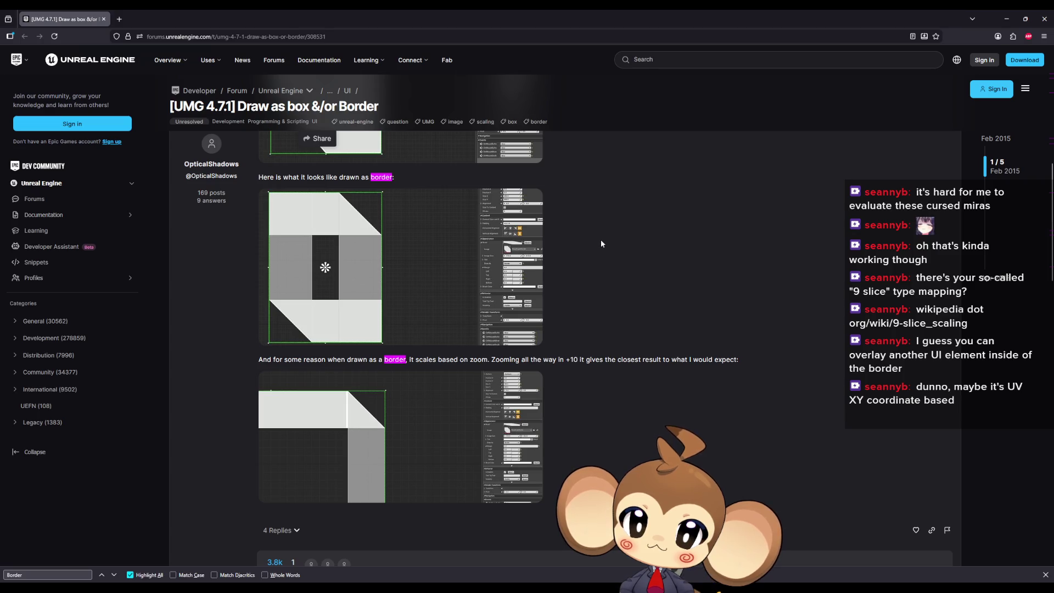
scroll(598, 233, "down", 2)
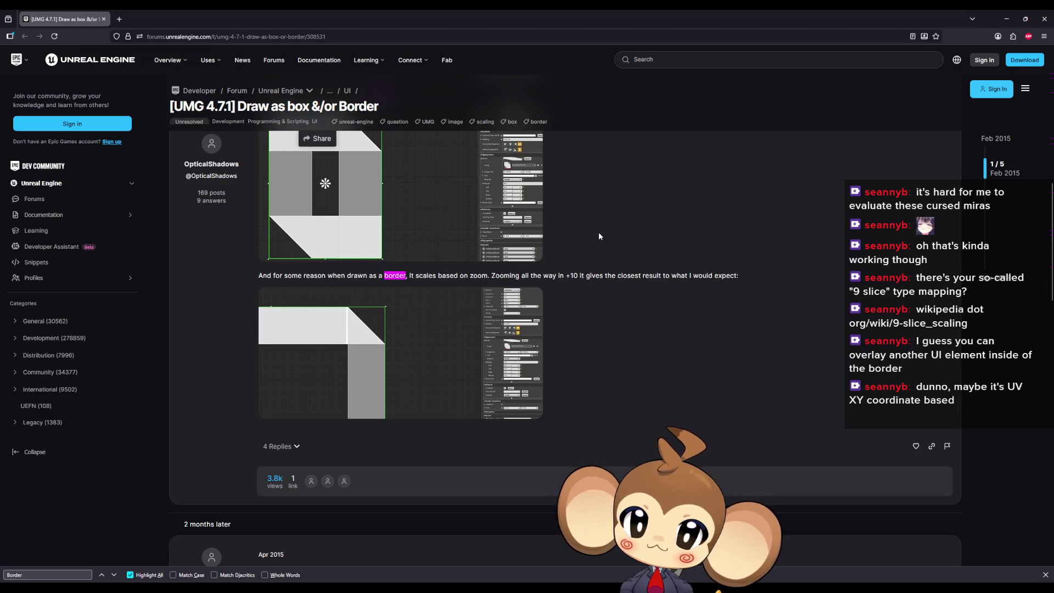
left_click(448, 273)
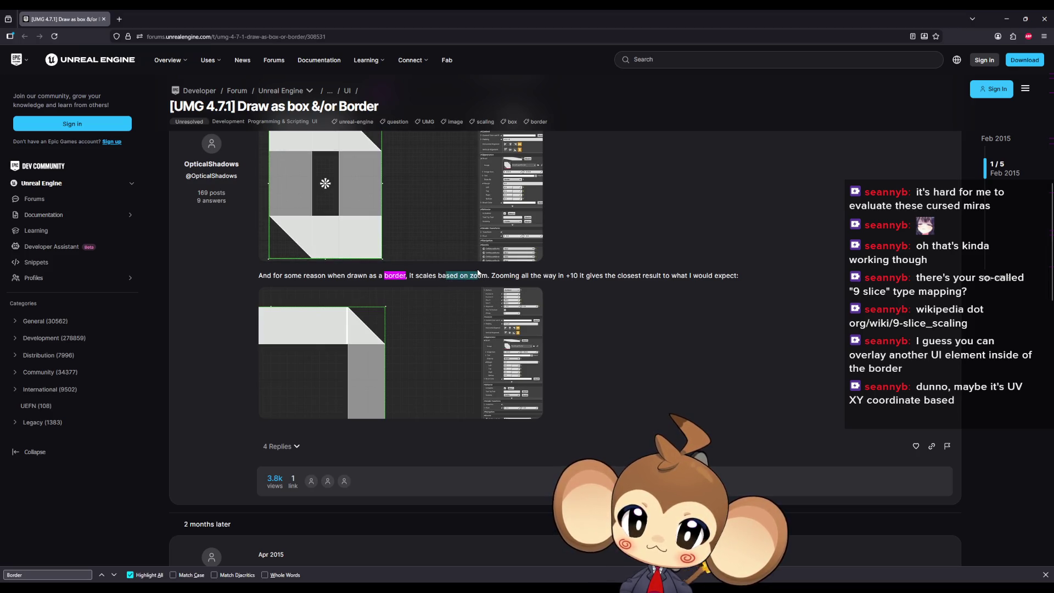
left_click_drag(500, 275, 733, 281)
left_click(576, 275)
scroll(497, 356, "down", 4)
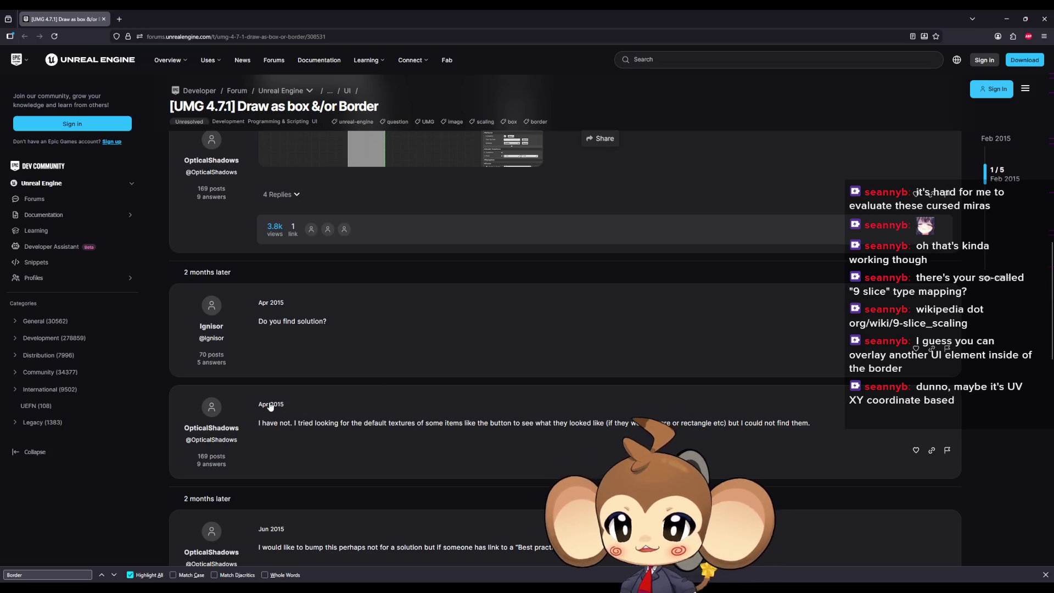
scroll(355, 379, "up", 4)
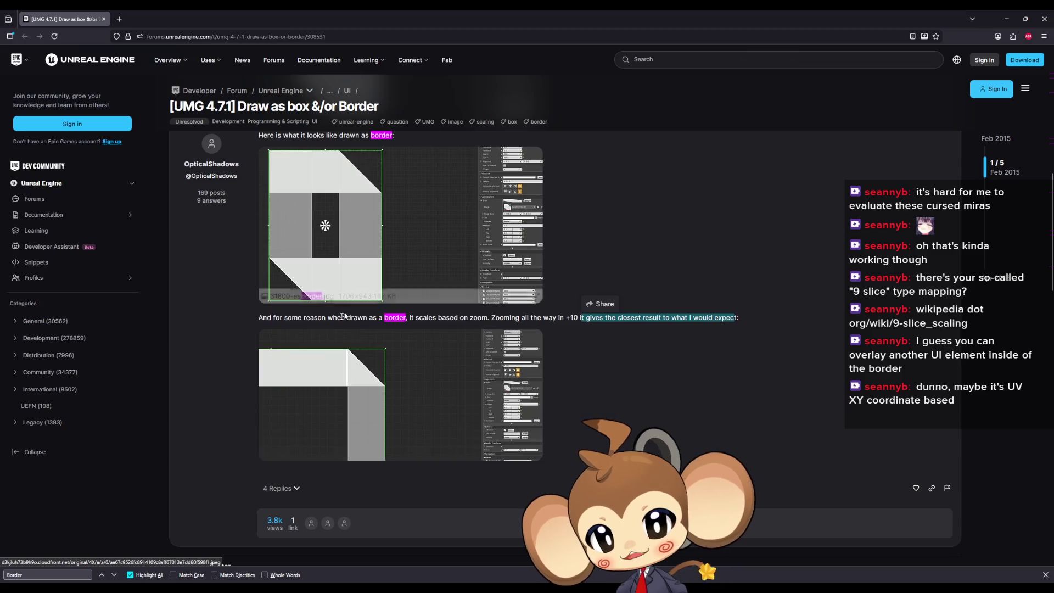
scroll(485, 376, "down", 4)
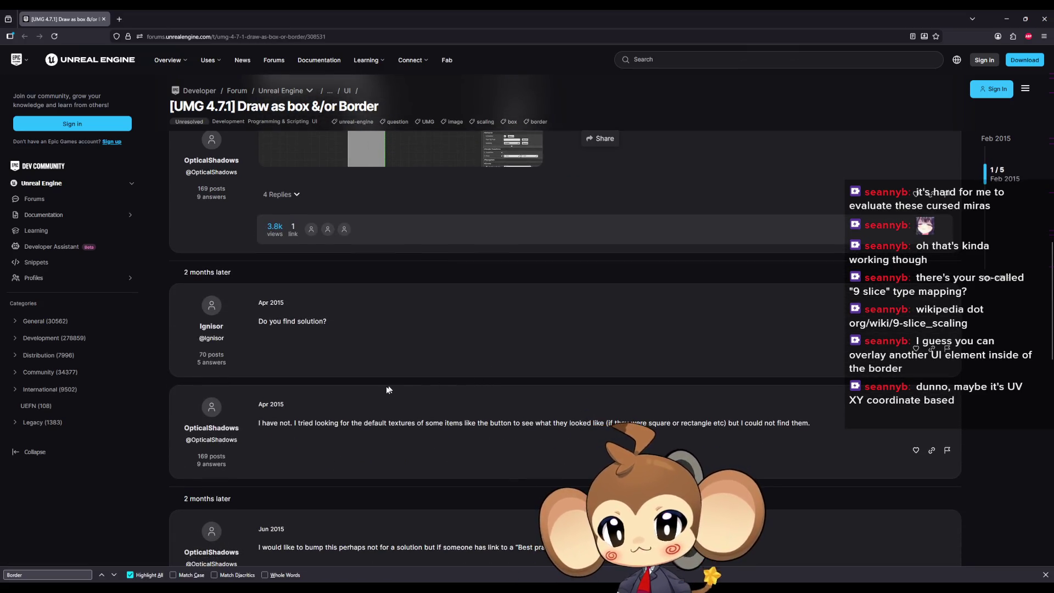
- Scroll through the later replies, highlighting text while reading
scroll(390, 390, "down", 1)
left_click_drag(321, 338, 606, 346)
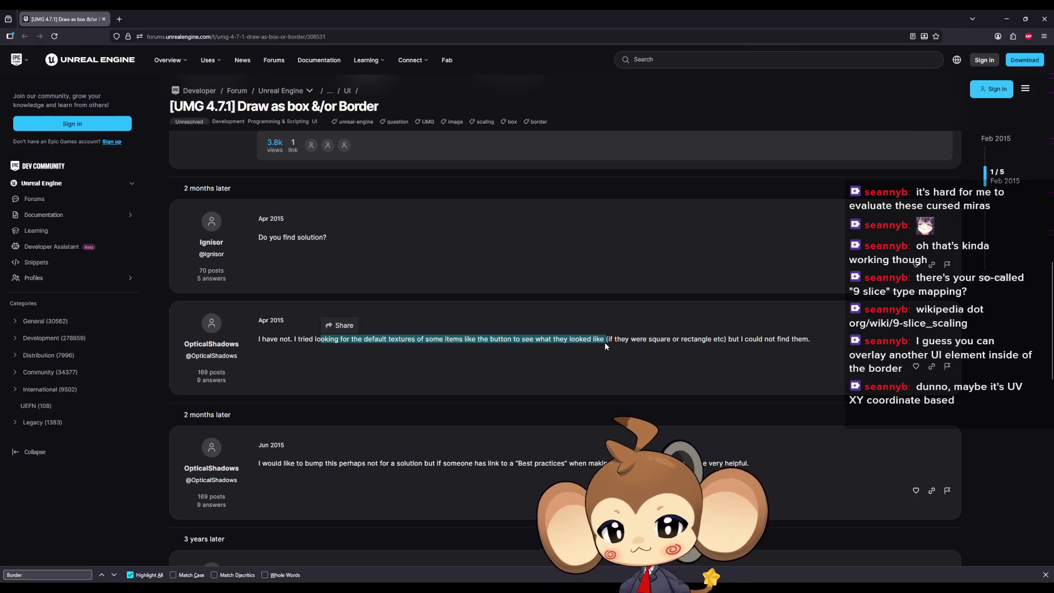
scroll(566, 348, "down", 2)
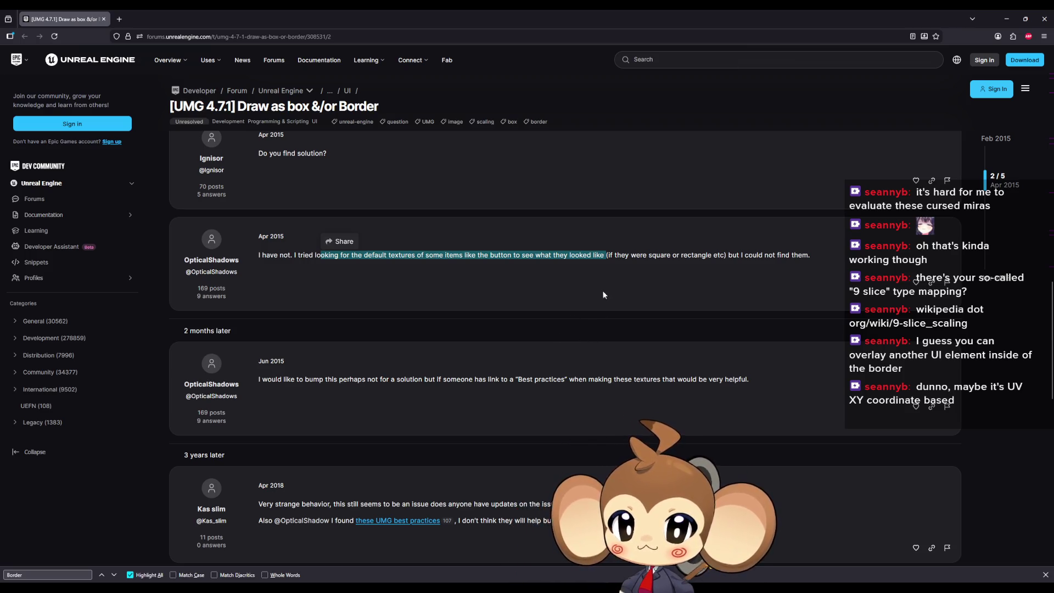
scroll(605, 296, "down", 1)
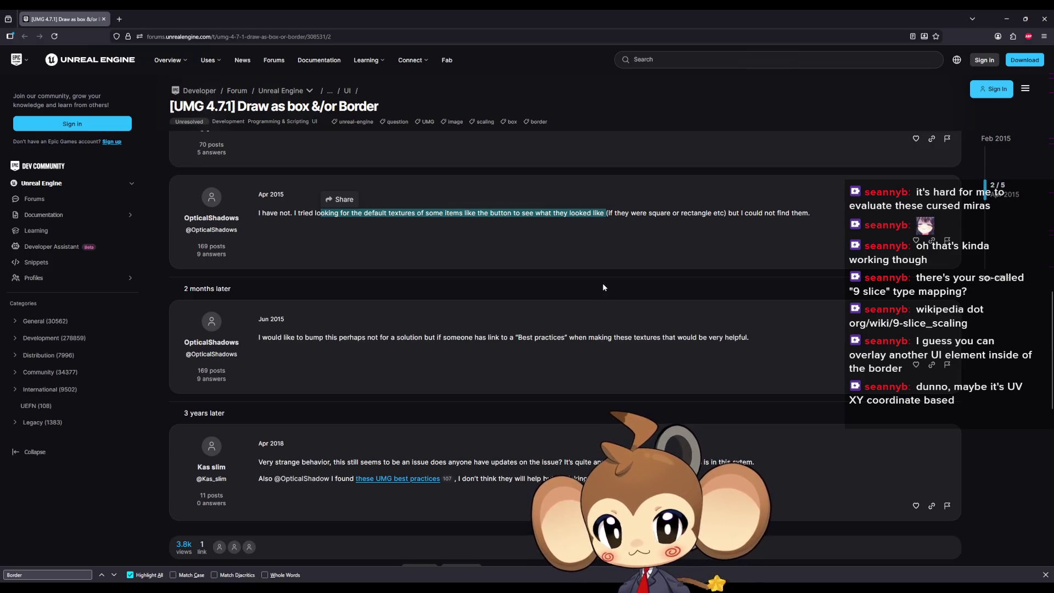
scroll(603, 282, "down", 2)
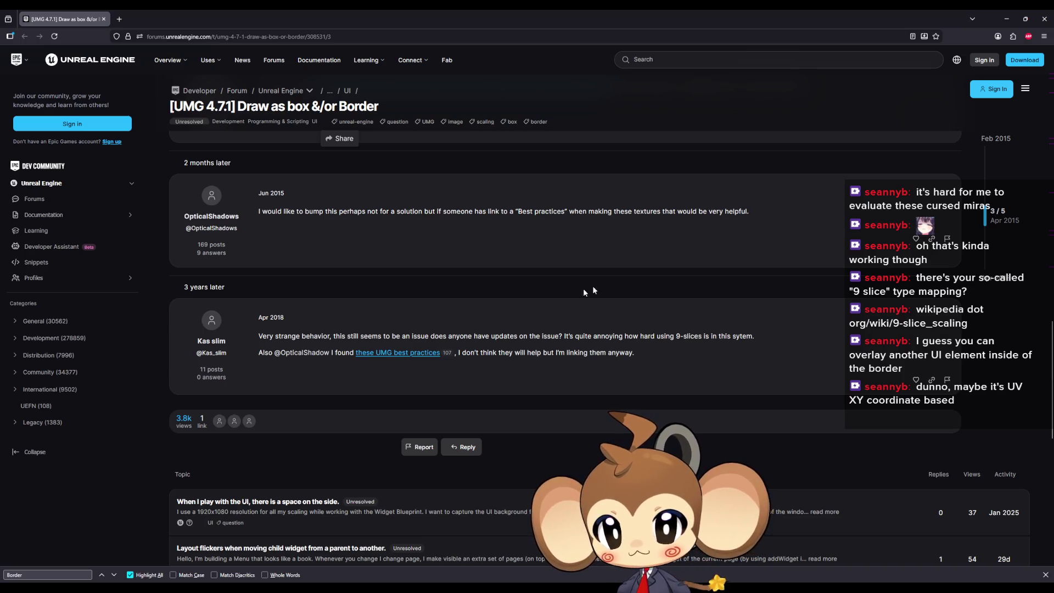
- Highlight the April 2018 complaint about 9-slices and follow its UMG best practices link
left_click_drag(361, 336, 745, 337)
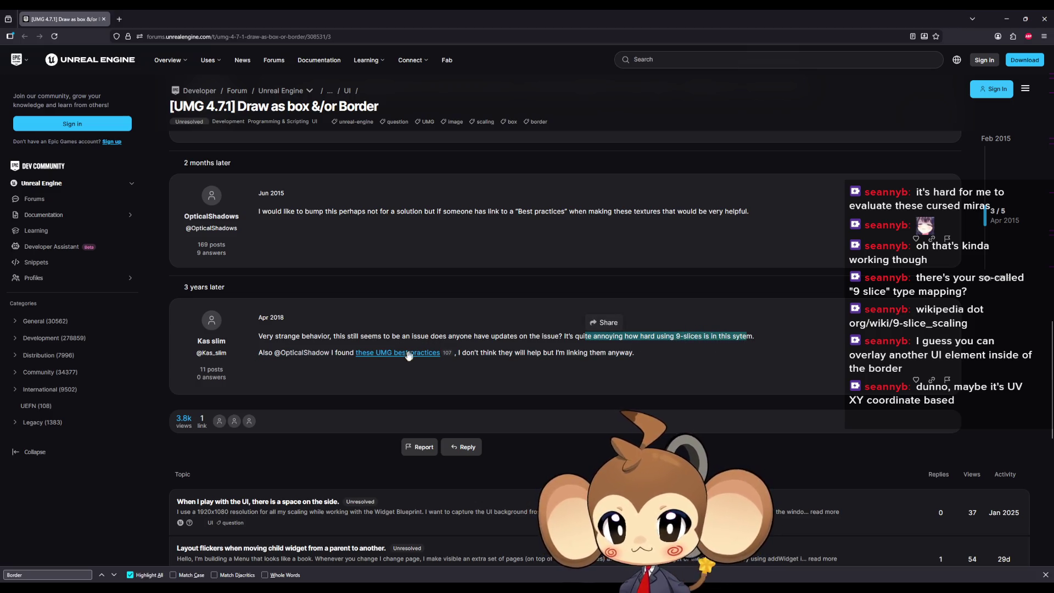
left_click(344, 352)
double_click(345, 352)
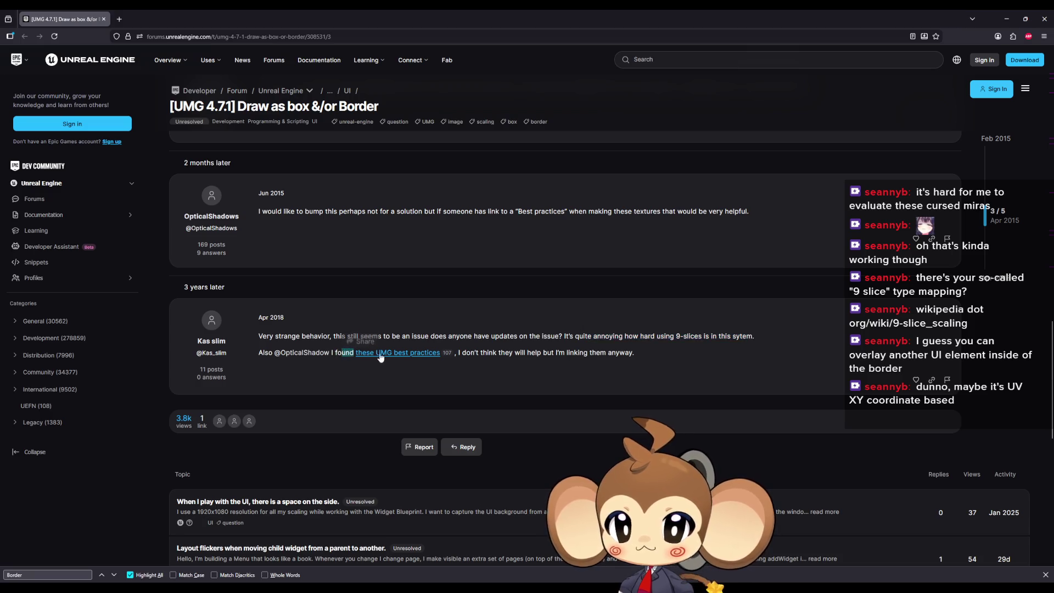
double_click(508, 352)
left_click_drag(511, 353, 620, 354)
left_click(386, 356)
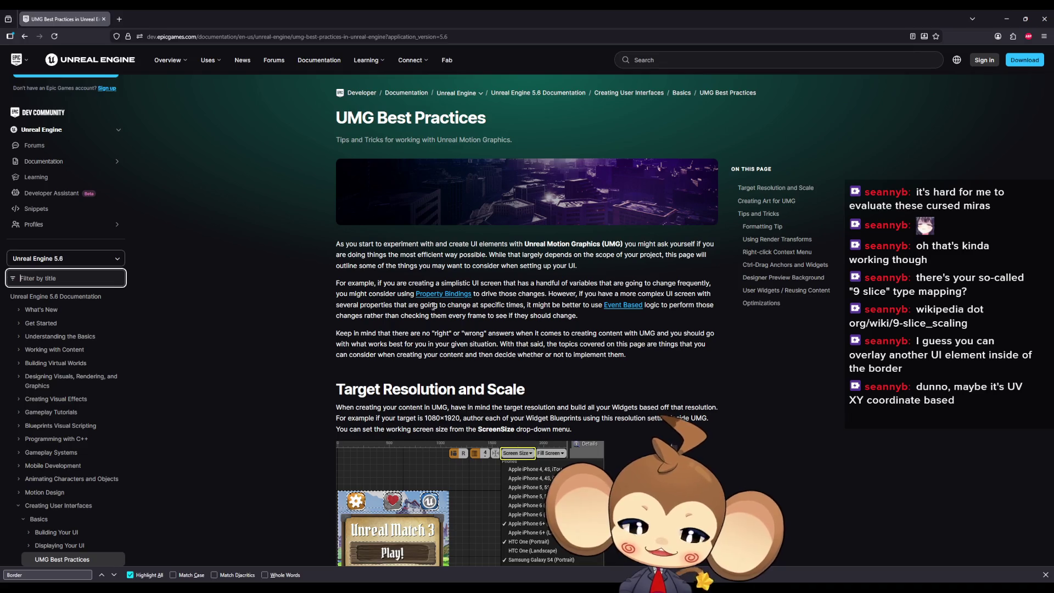
- Scroll to the Creating Art for UMG Border screenshot and highlight the corners-and-wood paragraph
scroll(543, 234, "down", 3)
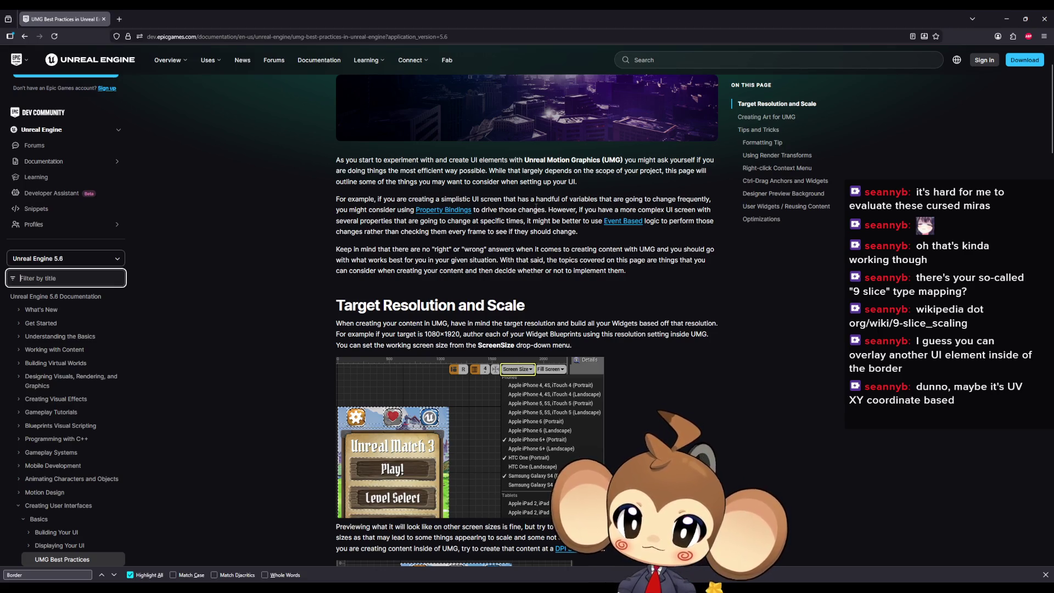
scroll(535, 207, "down", 1)
scroll(538, 212, "down", 1)
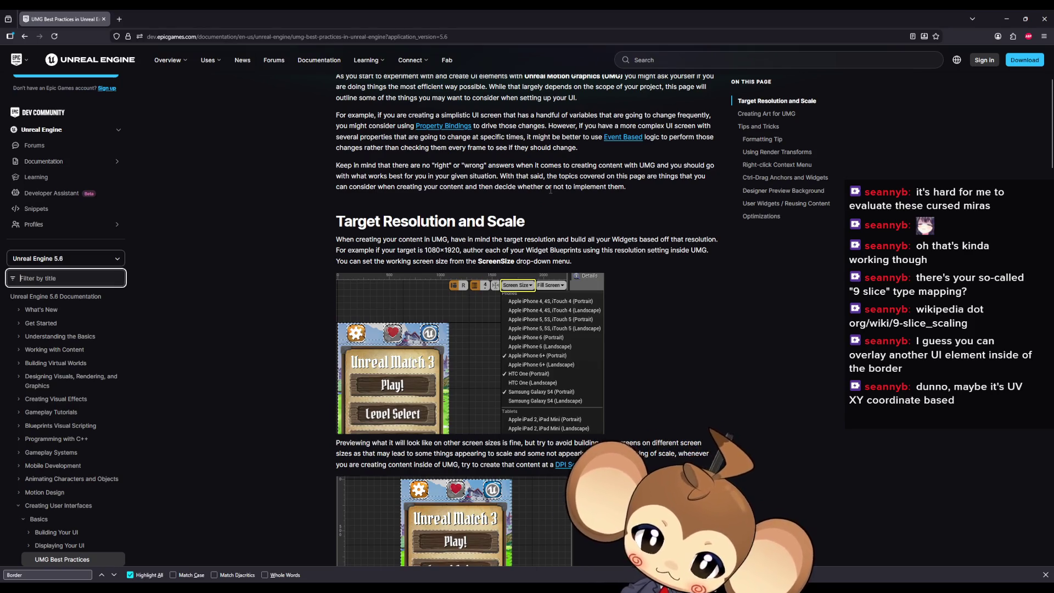
scroll(550, 191, "down", 7)
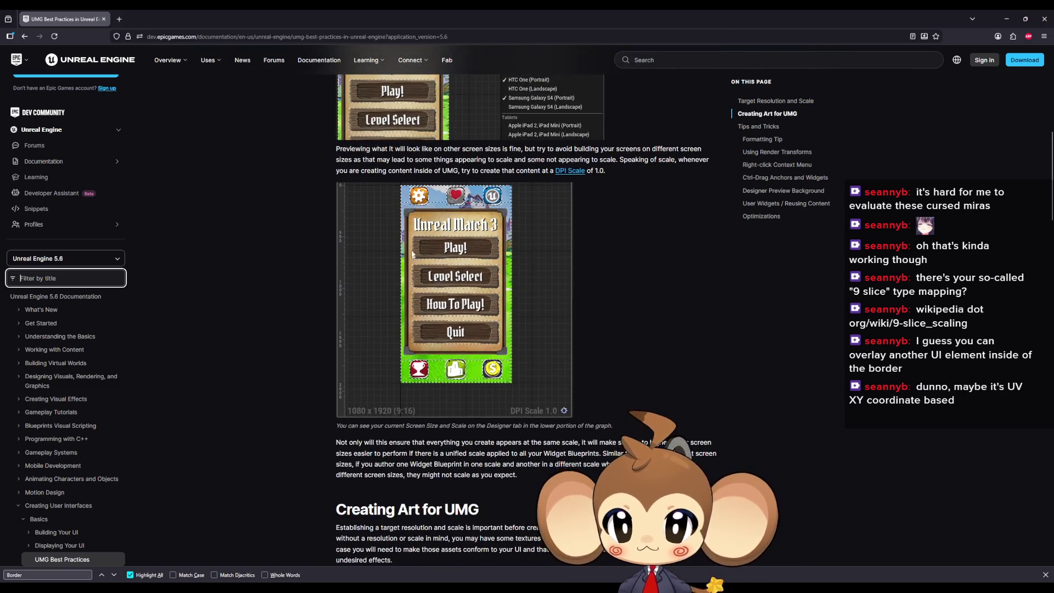
scroll(508, 216, "down", 9)
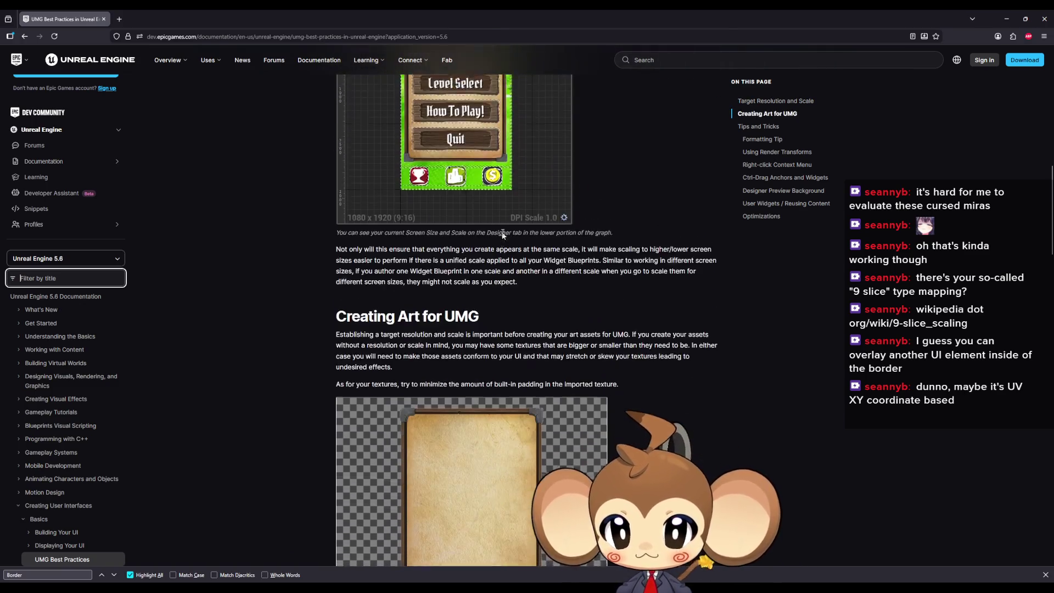
scroll(541, 237, "down", 5)
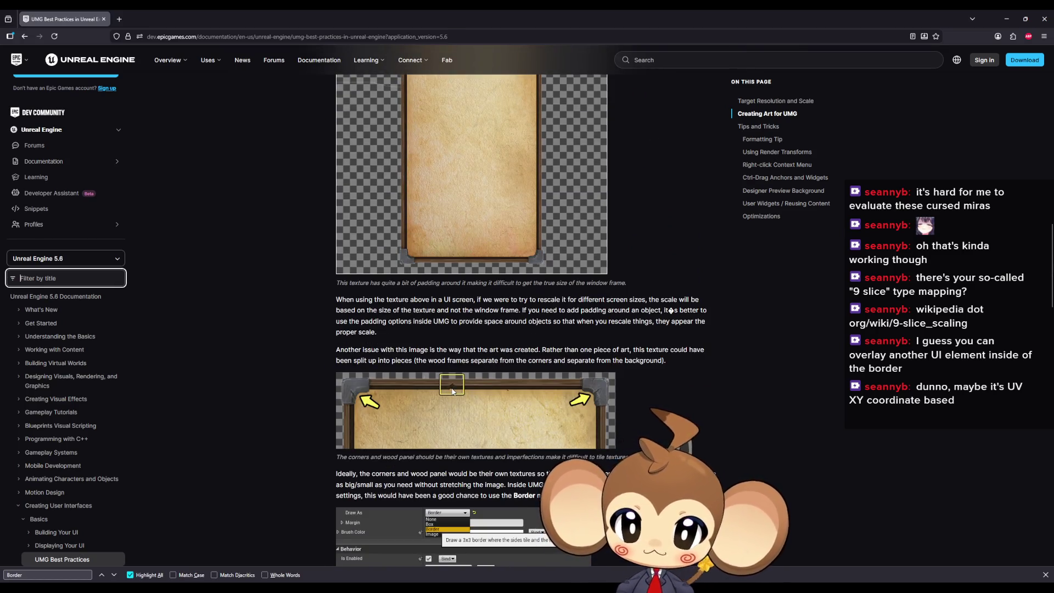
scroll(440, 392, "down", 1)
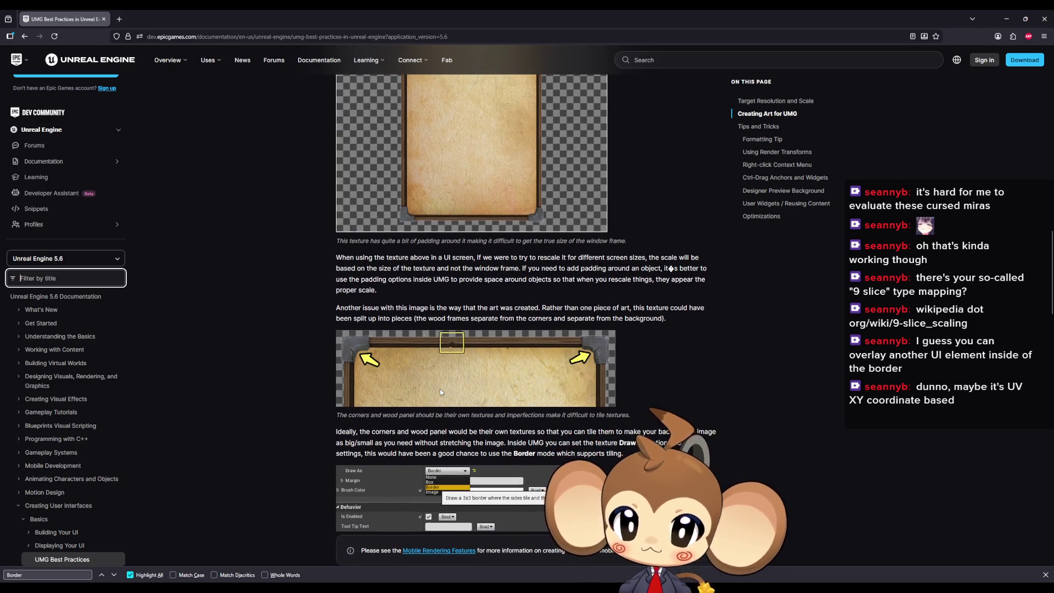
scroll(440, 392, "down", 1)
left_click_drag(510, 266, 580, 266)
scroll(478, 305, "down", 2)
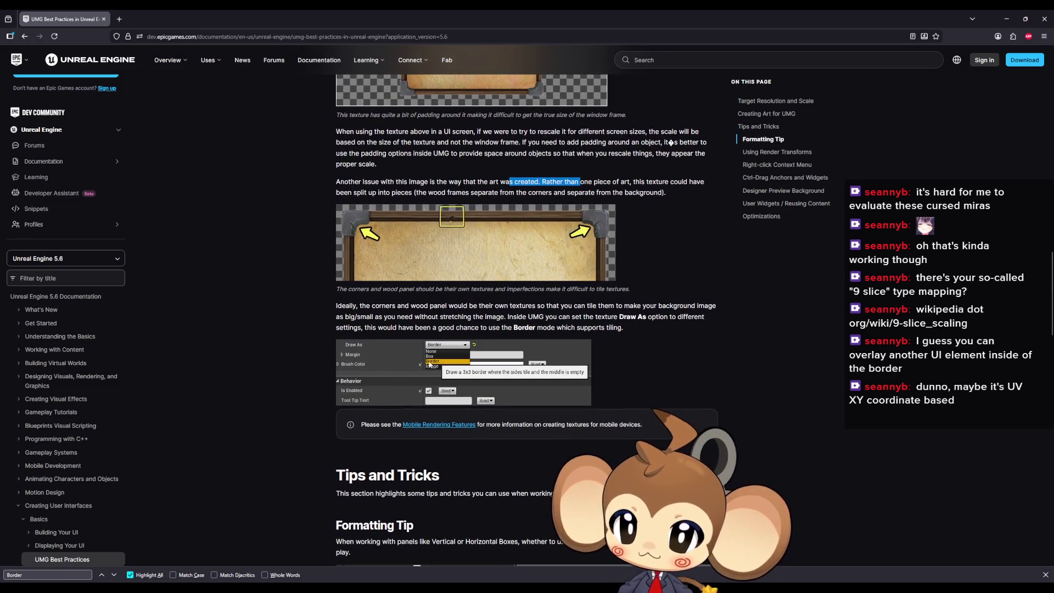
scroll(441, 364, "down", 1)
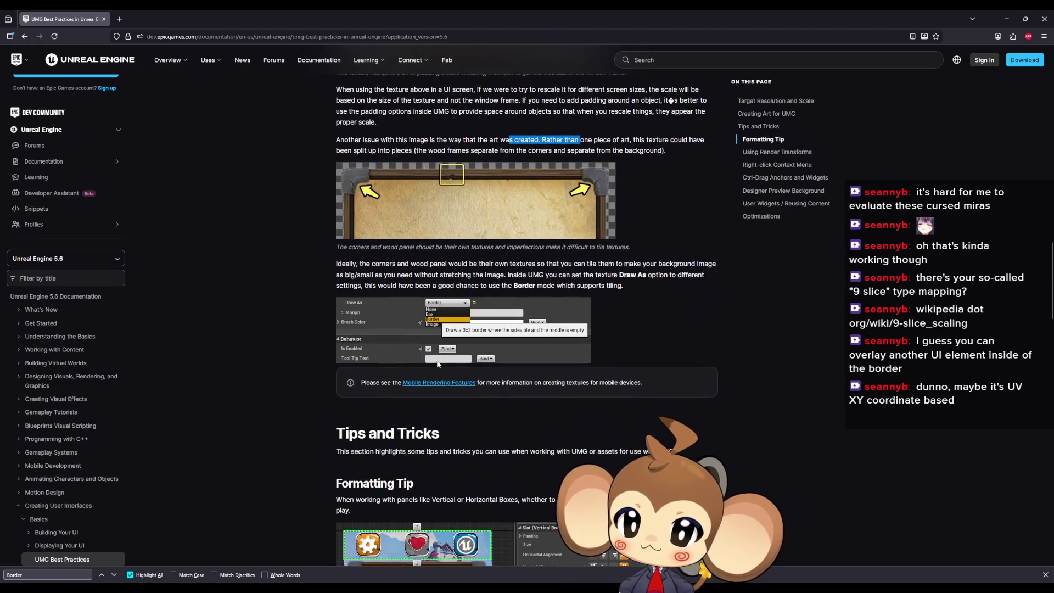
left_click_drag(349, 264, 698, 264)
- Highlight the lines on tiling without stretching and recommending Border mode, then reach the Formatting Tip
mouse_move(339, 275)
left_mouse_down()
mouse_move(593, 285)
mouse_move(685, 277)
left_mouse_up()
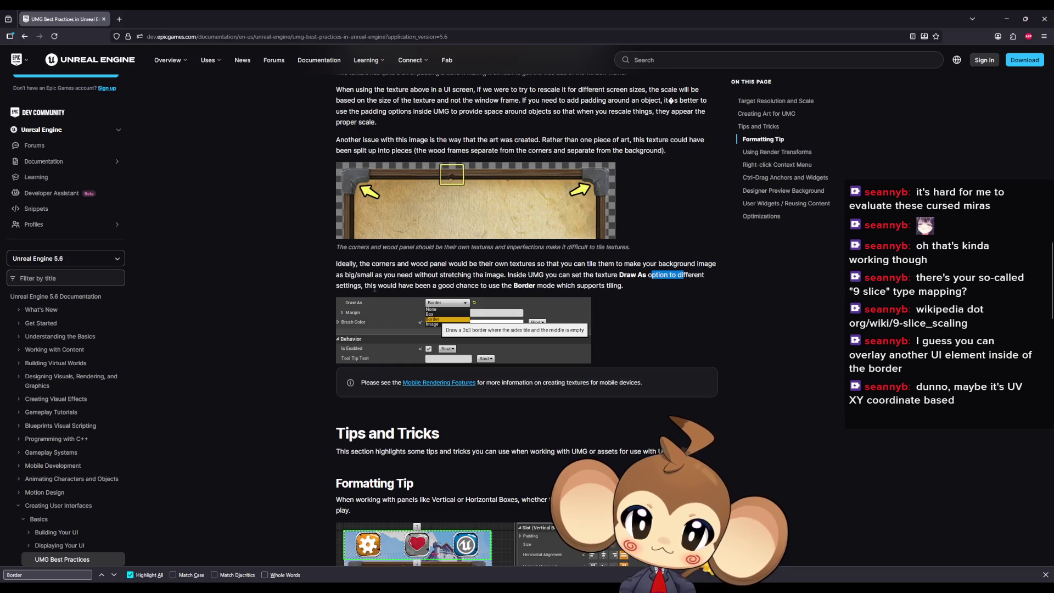
mouse_move(373, 286)
left_mouse_down()
mouse_move(620, 297)
mouse_move(599, 293)
mouse_move(610, 289)
left_mouse_up()
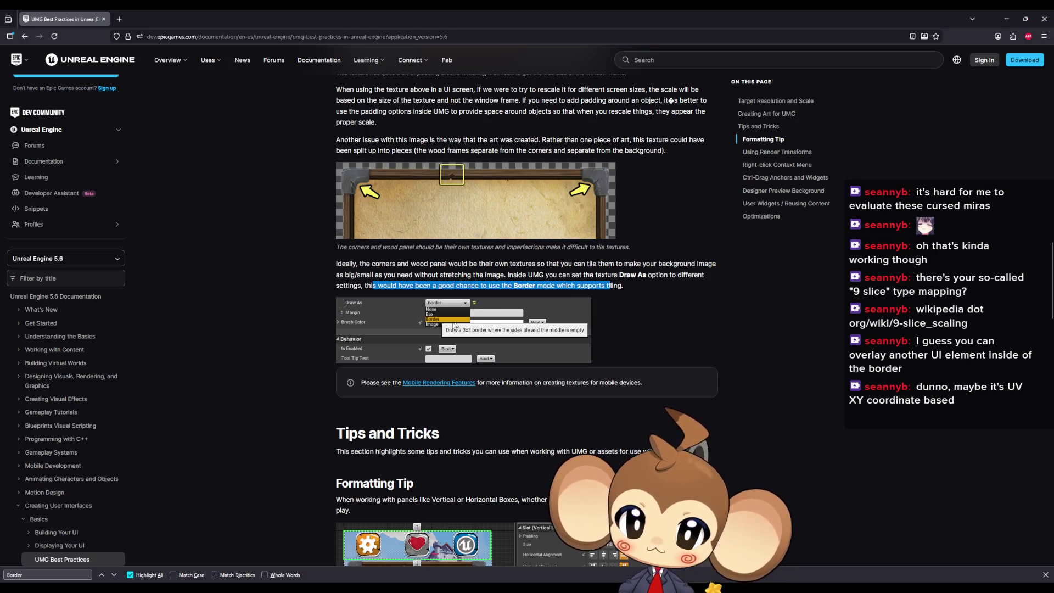
scroll(683, 335, "down", 2)
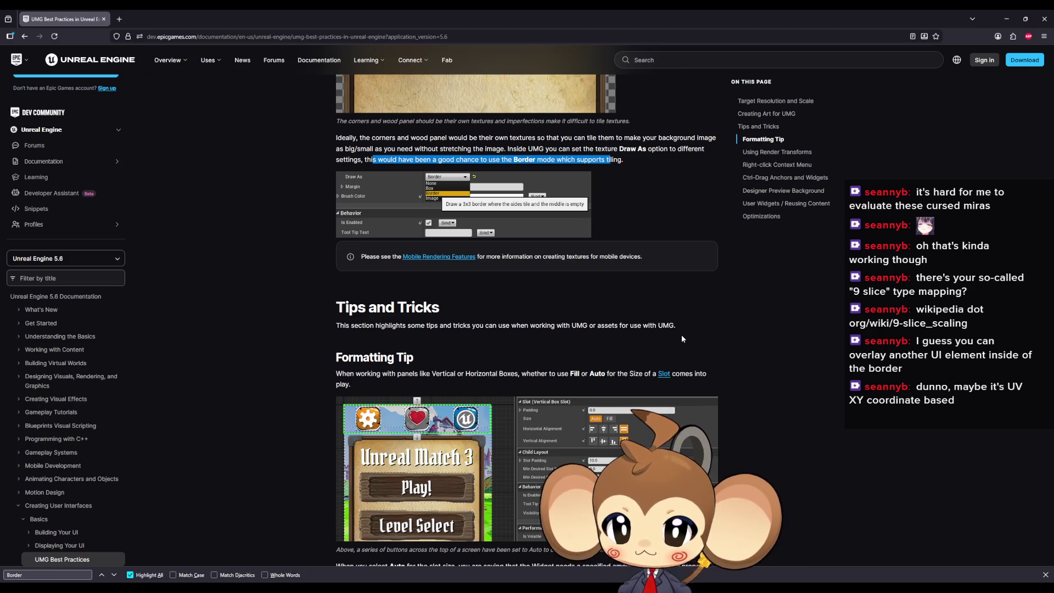
scroll(652, 328, "down", 1)
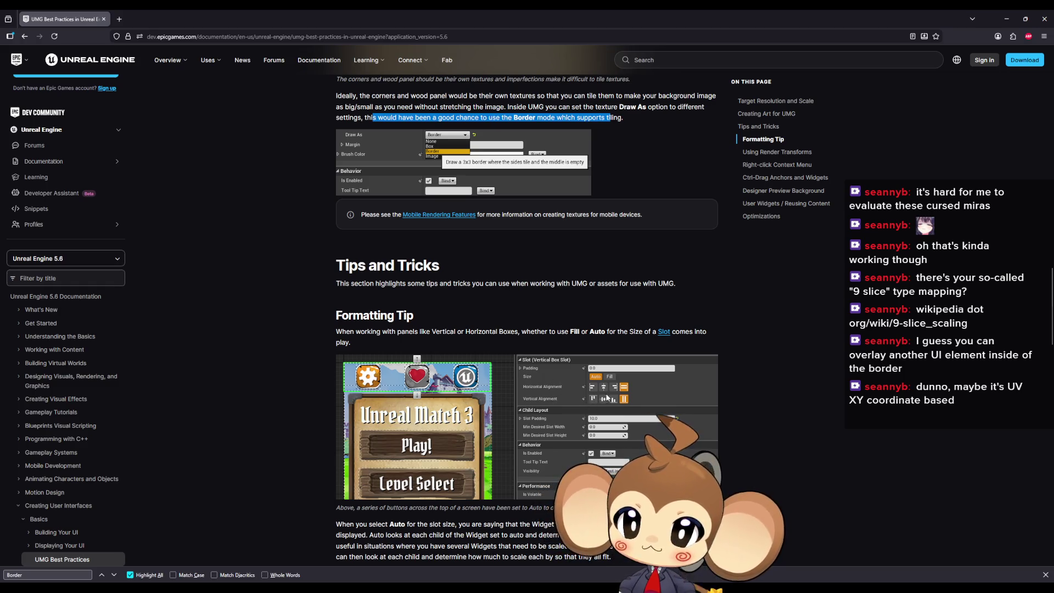
scroll(541, 393, "down", 1)
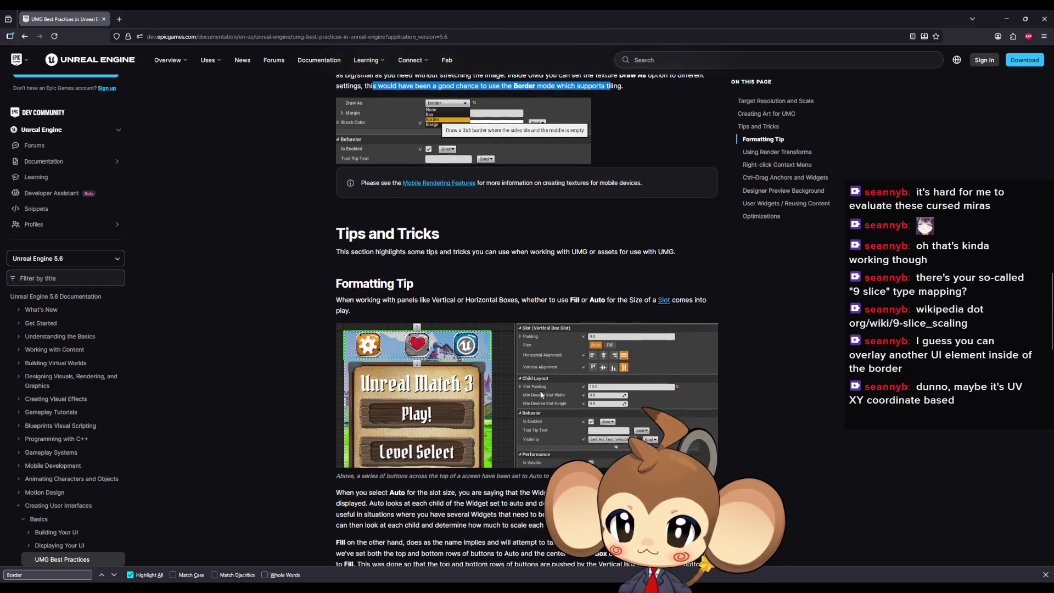
- Scroll past Render Transforms, Context Menu, Ctrl-Drag and User Widgets to the Optimizations list
scroll(421, 300, "down", 3)
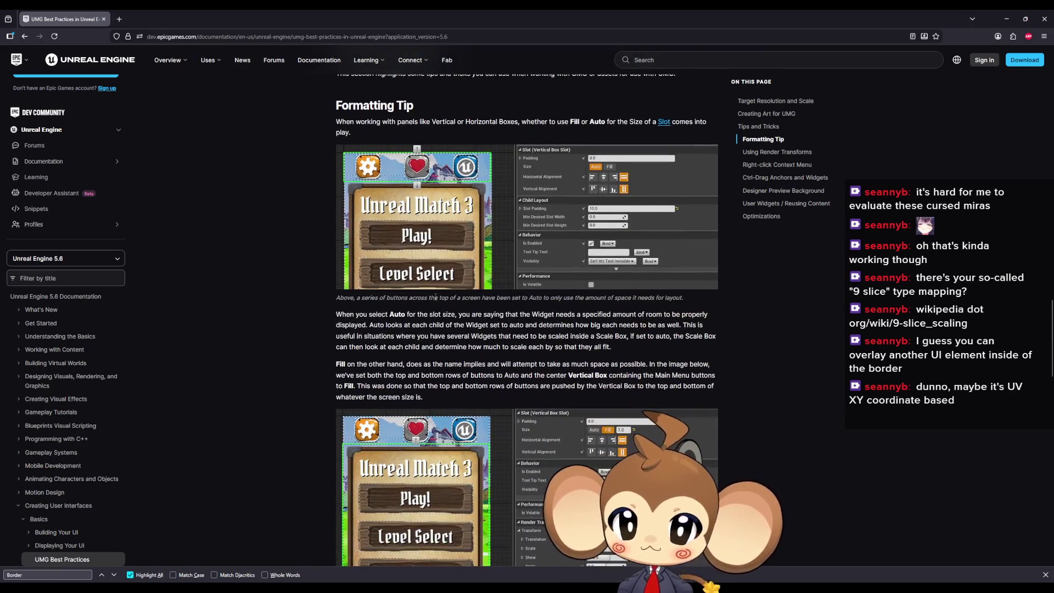
scroll(395, 306, "down", 2)
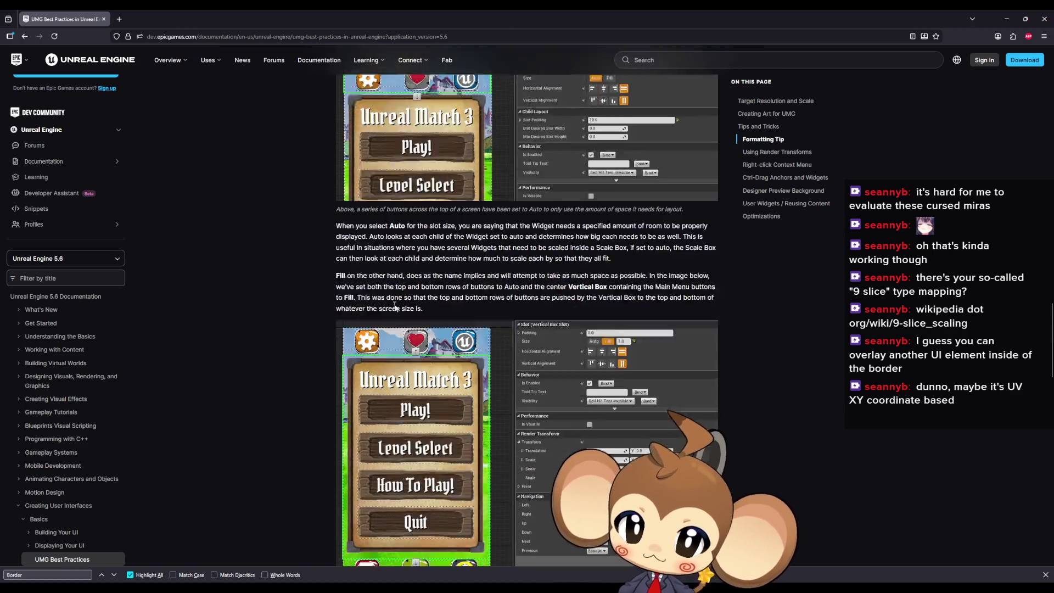
scroll(392, 307, "down", 4)
scroll(387, 309, "down", 6)
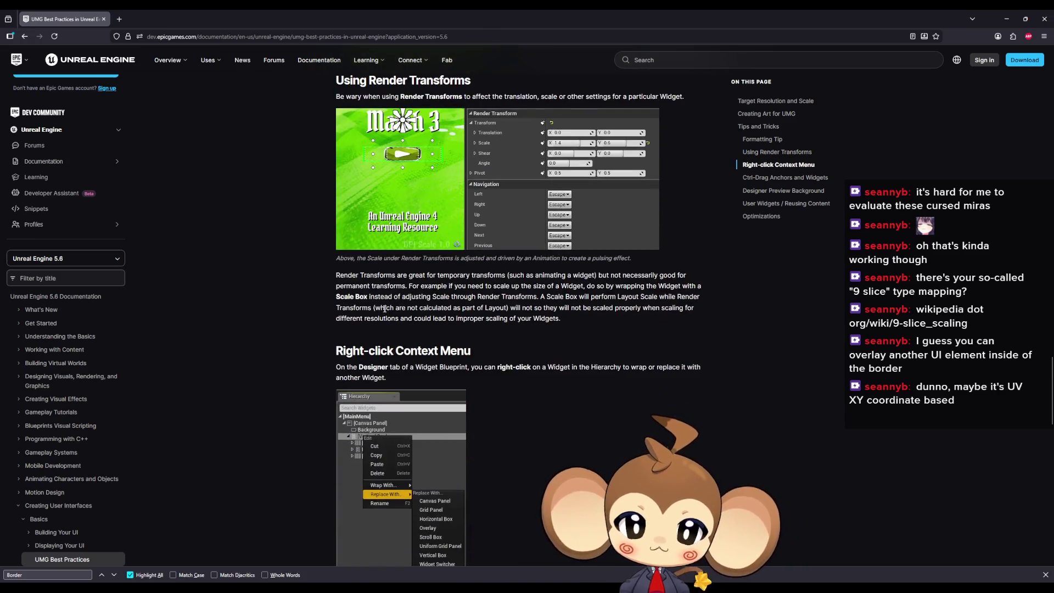
scroll(385, 309, "down", 7)
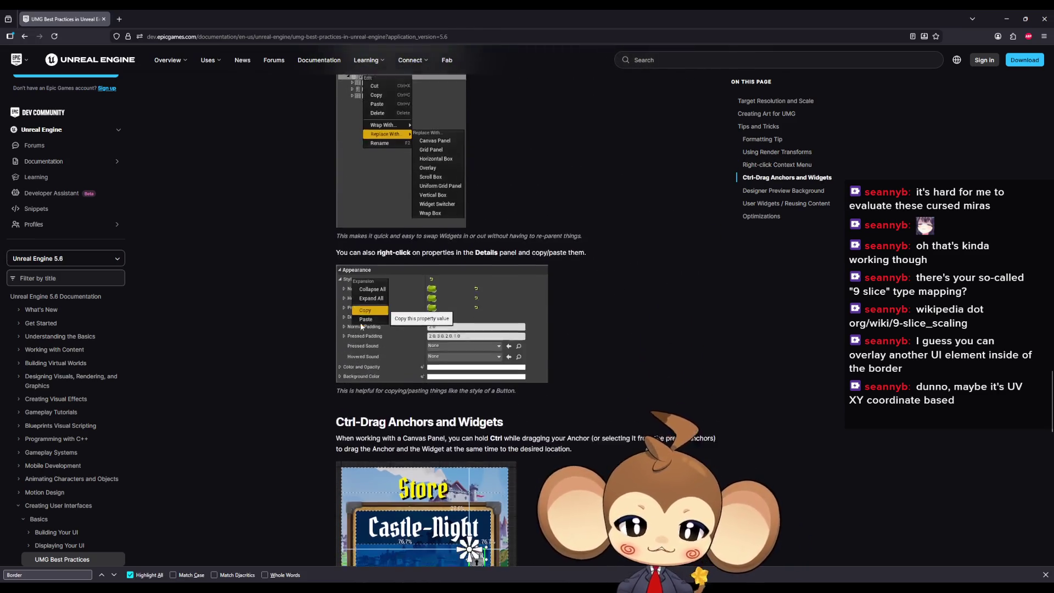
scroll(361, 326, "down", 2)
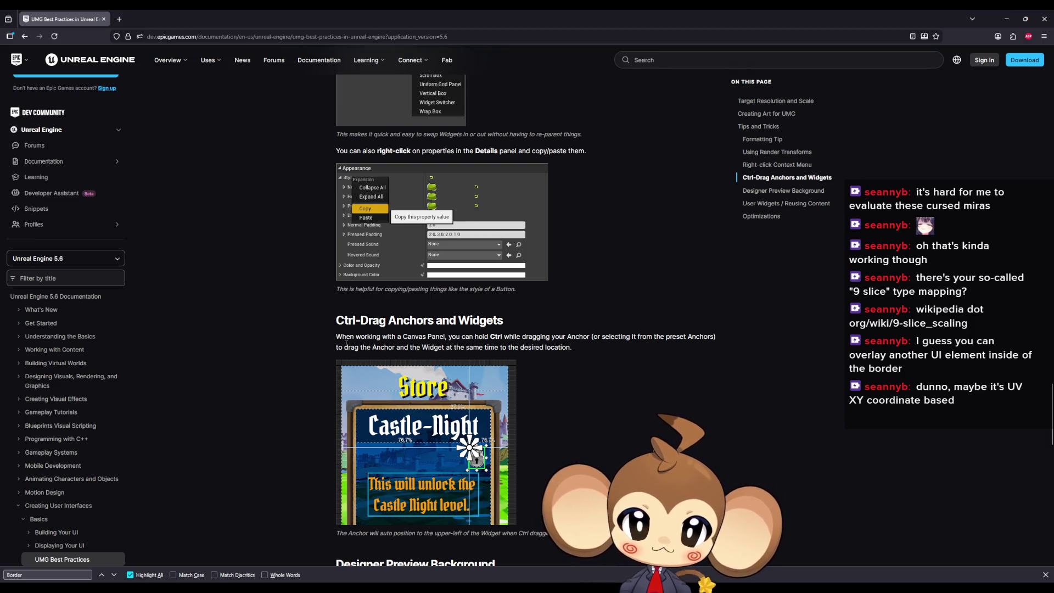
scroll(347, 341, "down", 4)
scroll(347, 341, "down", 3)
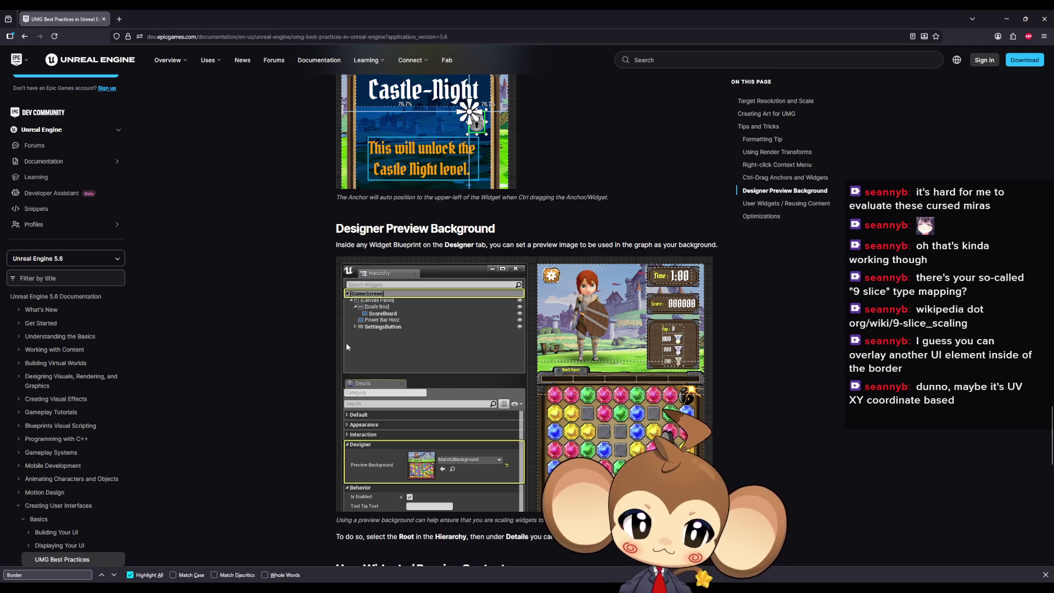
scroll(346, 345, "down", 8)
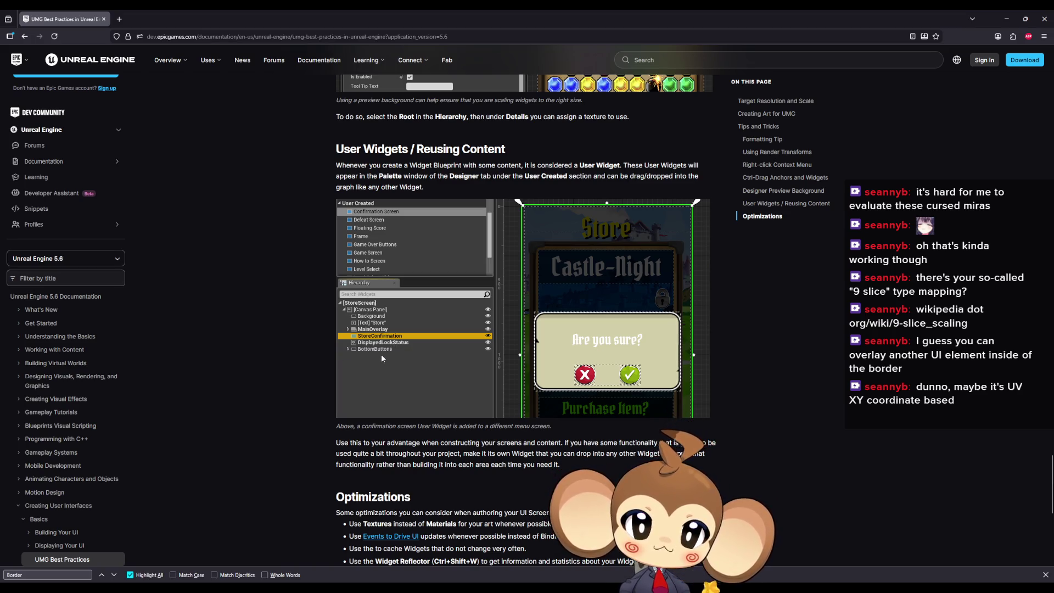
scroll(379, 358, "down", 4)
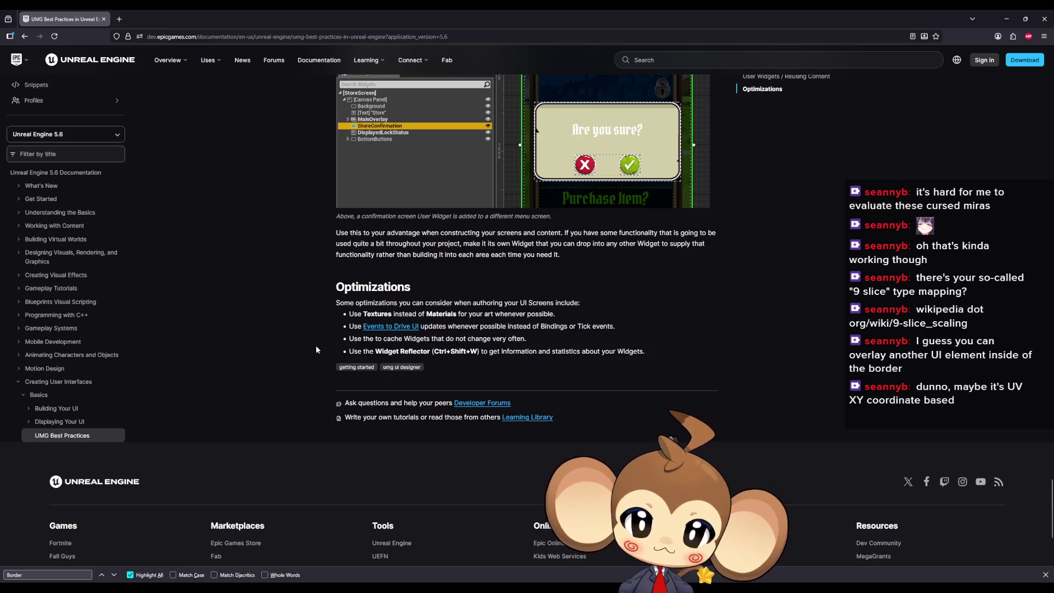
left_click_drag(384, 313, 471, 314)
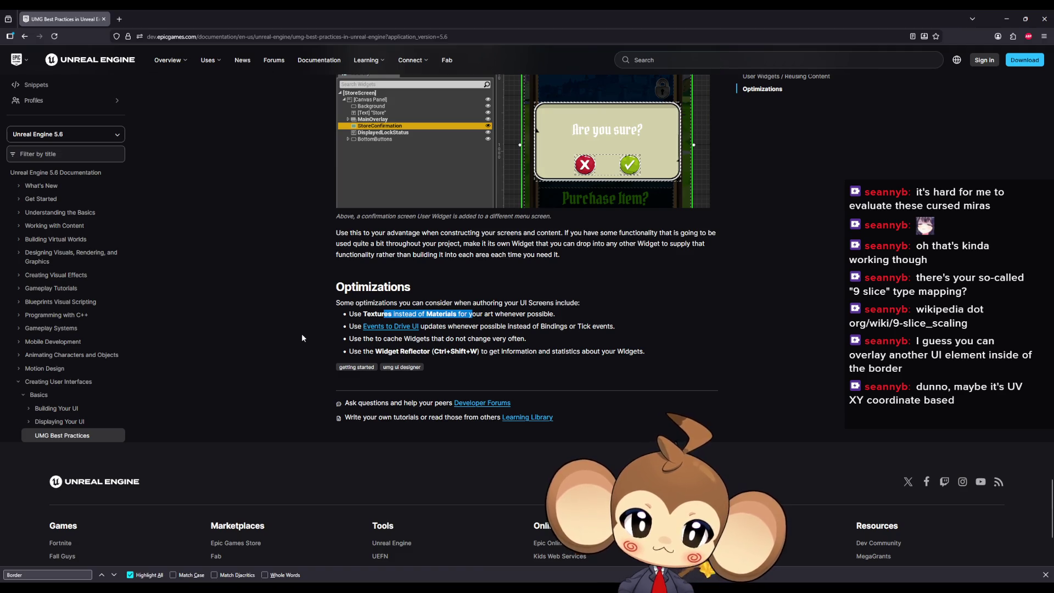
double_click(377, 314)
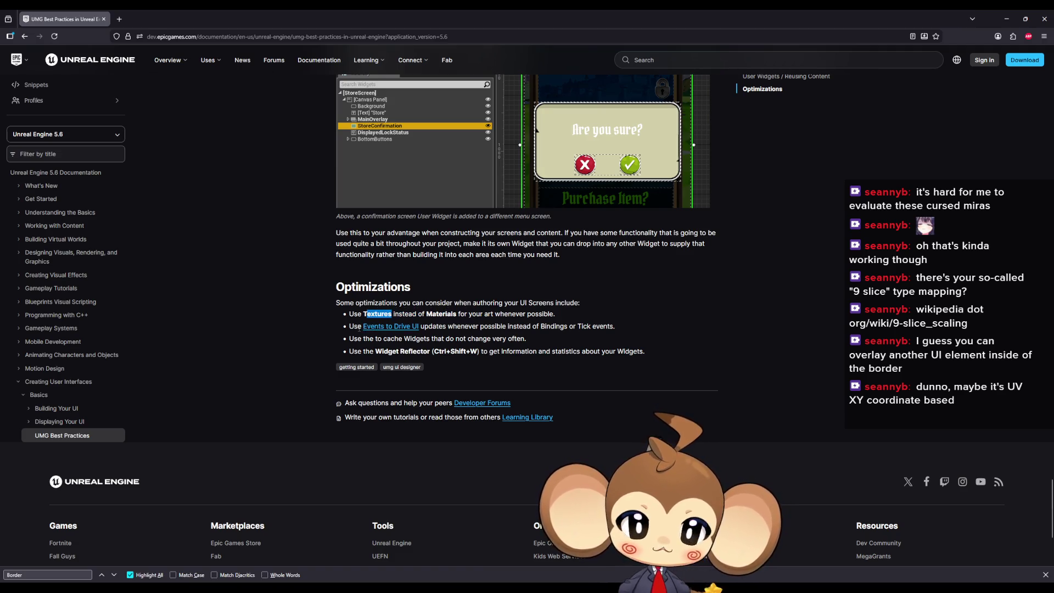
double_click(441, 313)
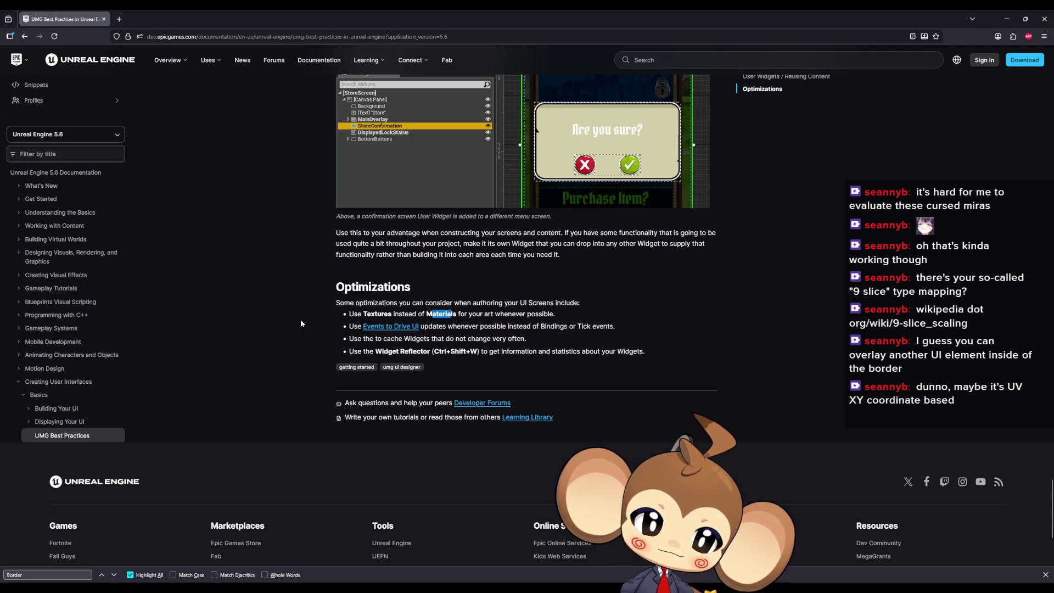
left_click_drag(545, 328, 583, 327)
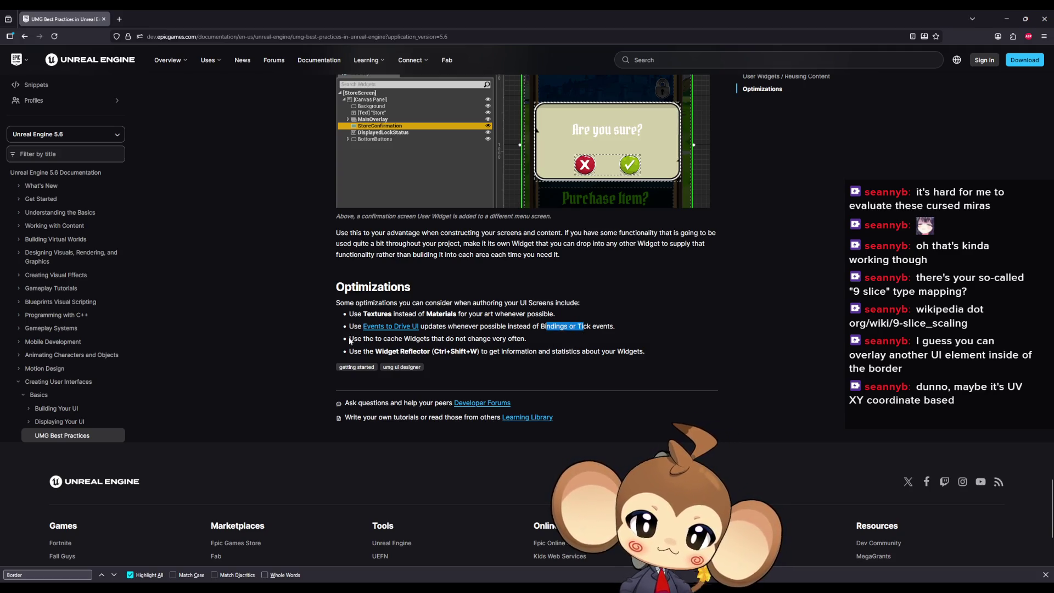
left_click_drag(359, 339, 479, 339)
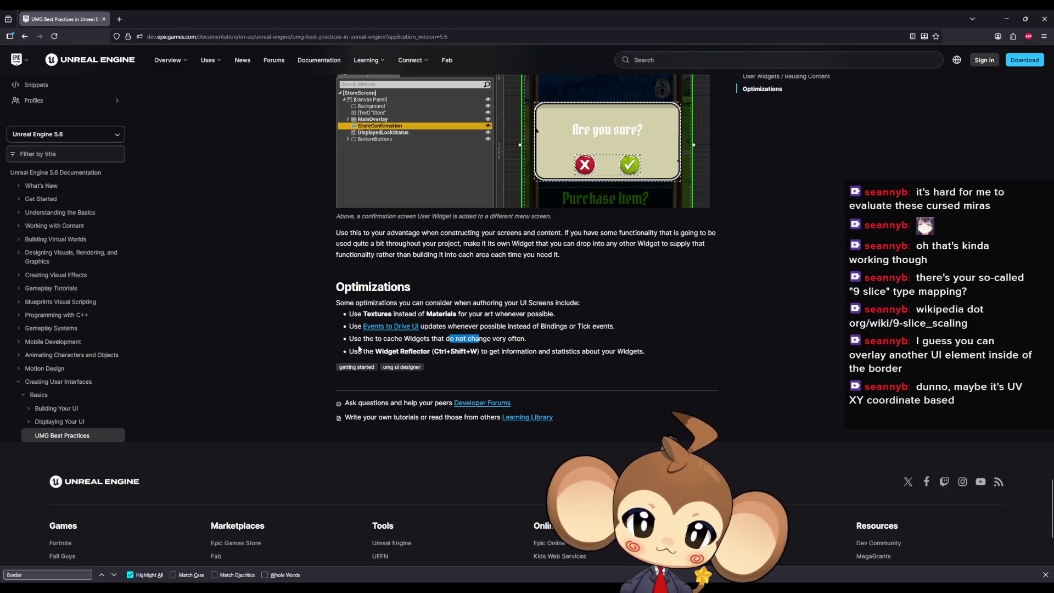
left_click_drag(362, 339, 431, 339)
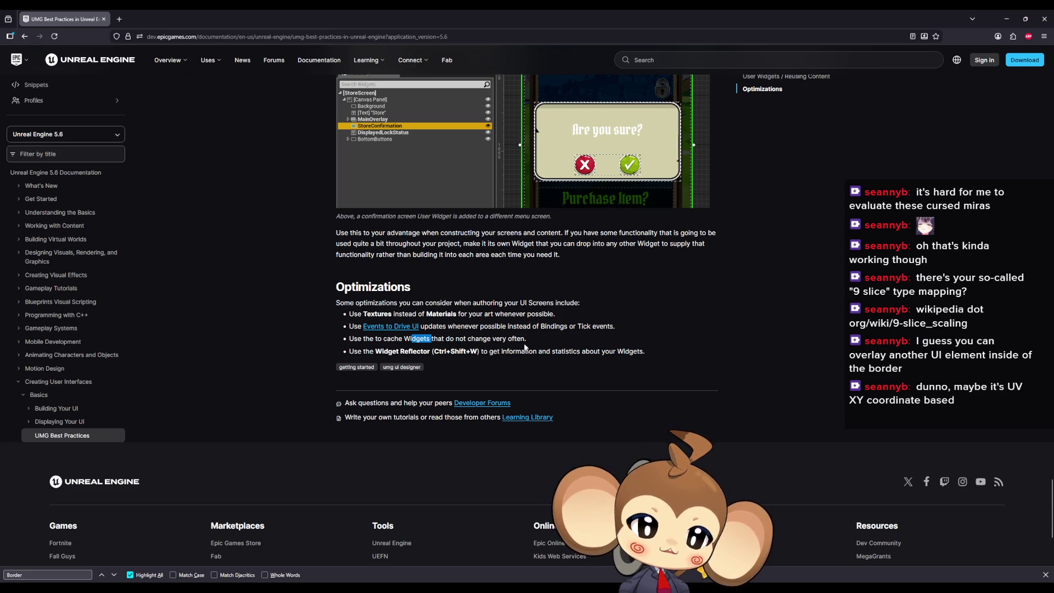
left_click_drag(522, 339, 479, 351)
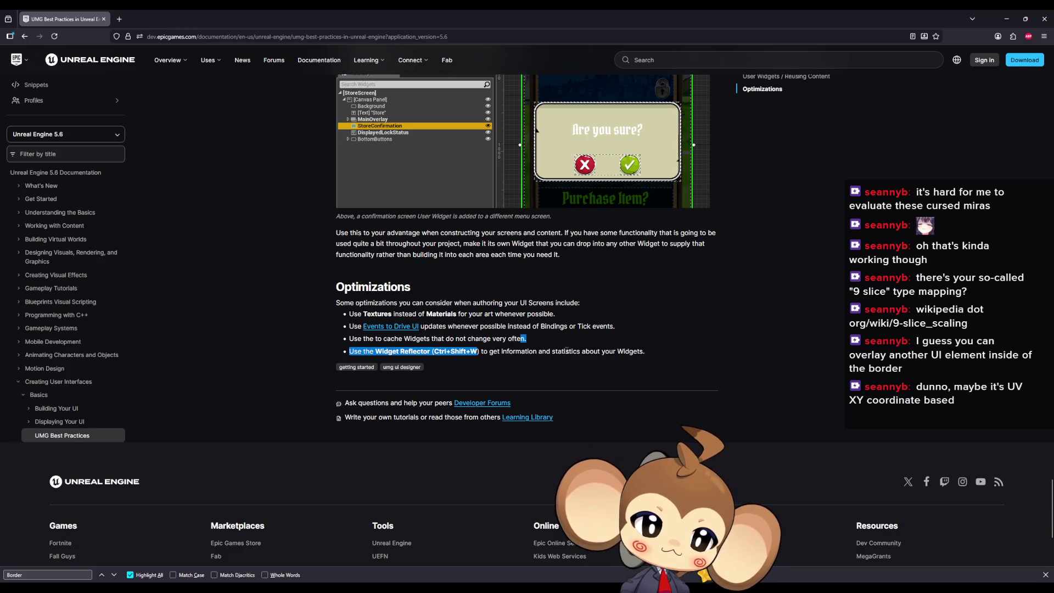
left_click_drag(599, 351, 365, 351)
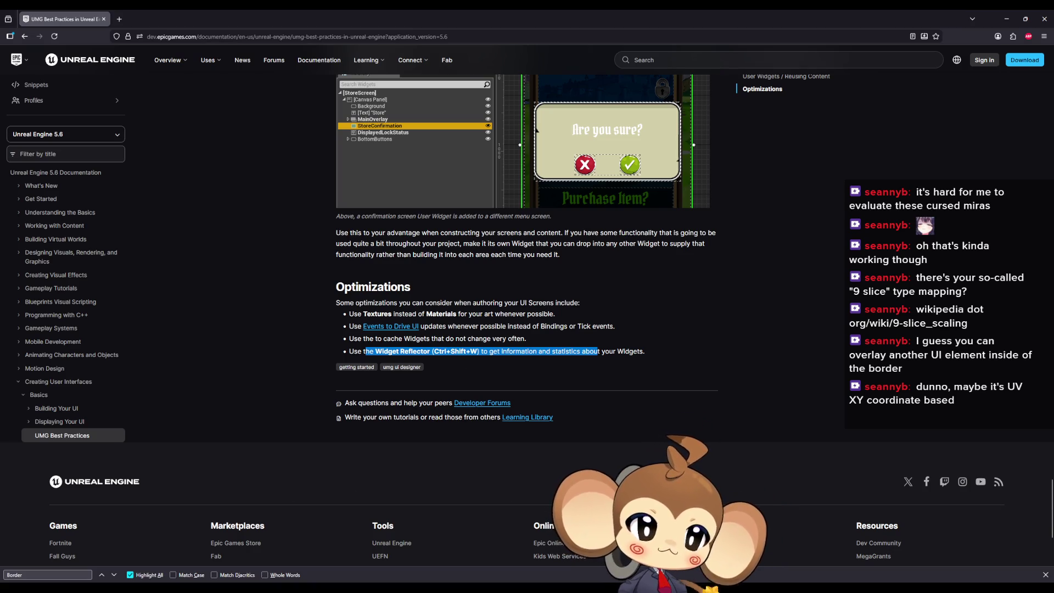
key("alt+Tab")
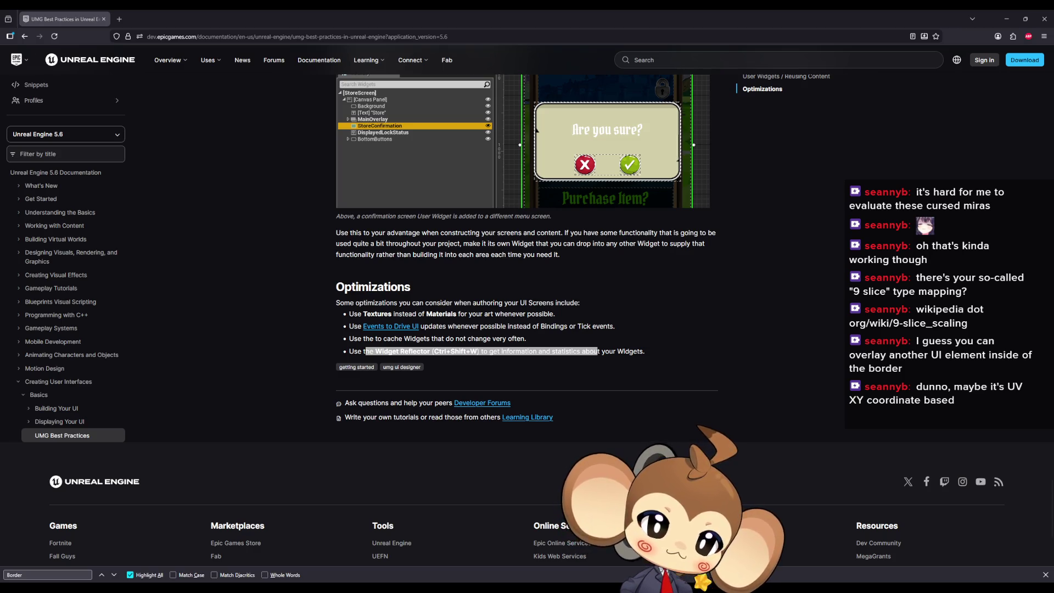
double_click(305, 9)
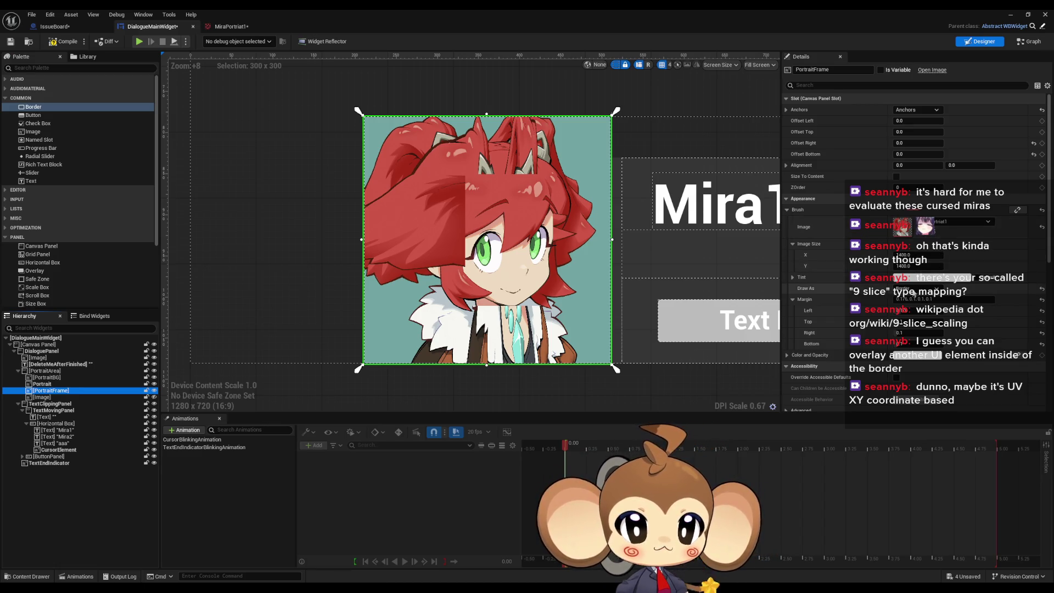
- Draw the PortraitFrame brush as 9-slice with Left, Right and Bottom margins of 0.01
left_click(914, 290)
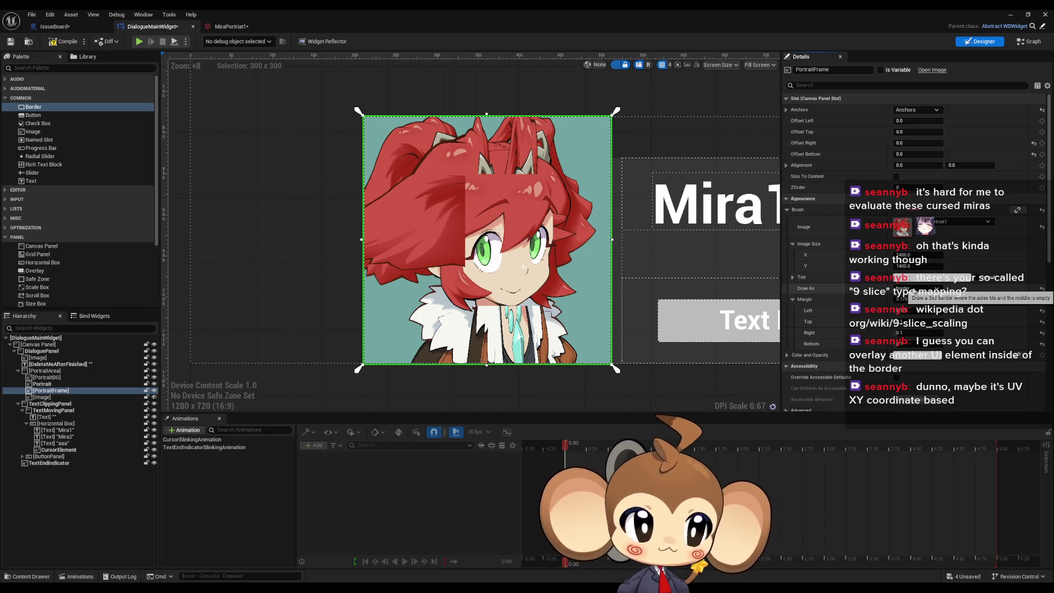
left_click(915, 290)
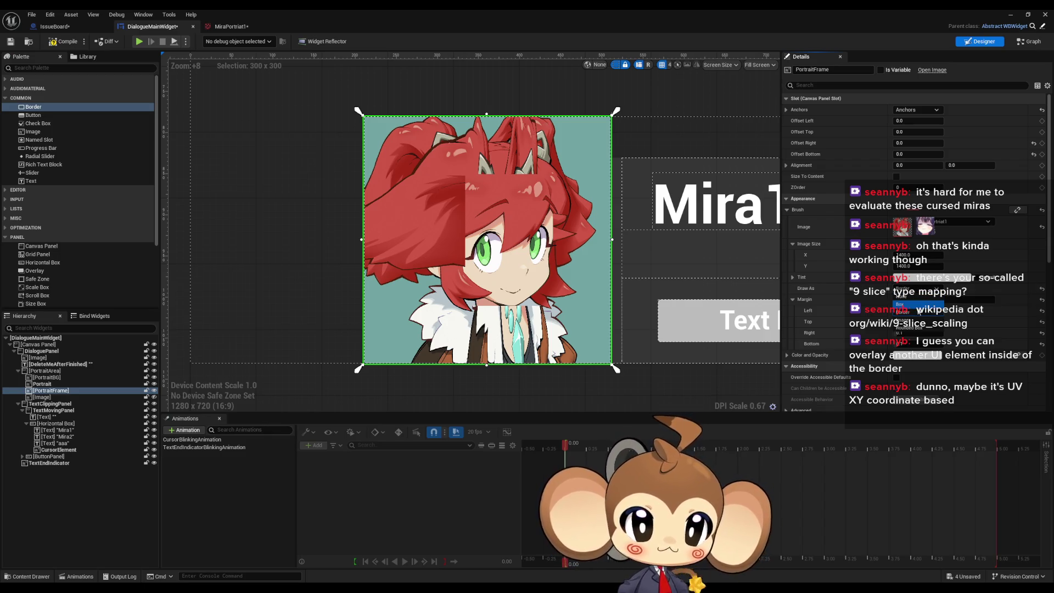
left_click(916, 310)
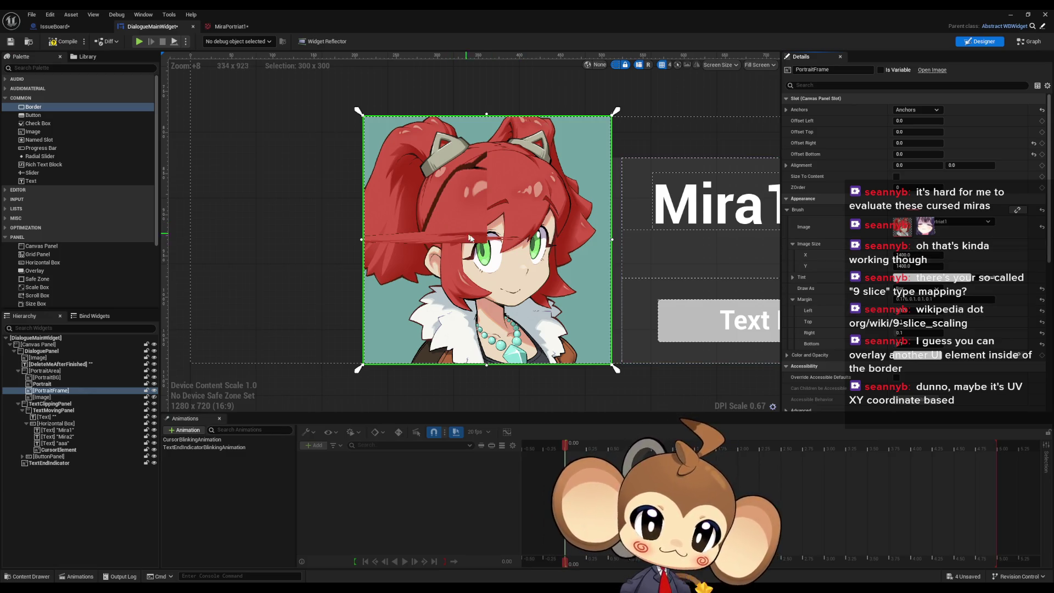
scroll(469, 237, "down", 2)
scroll(469, 237, "up", 1)
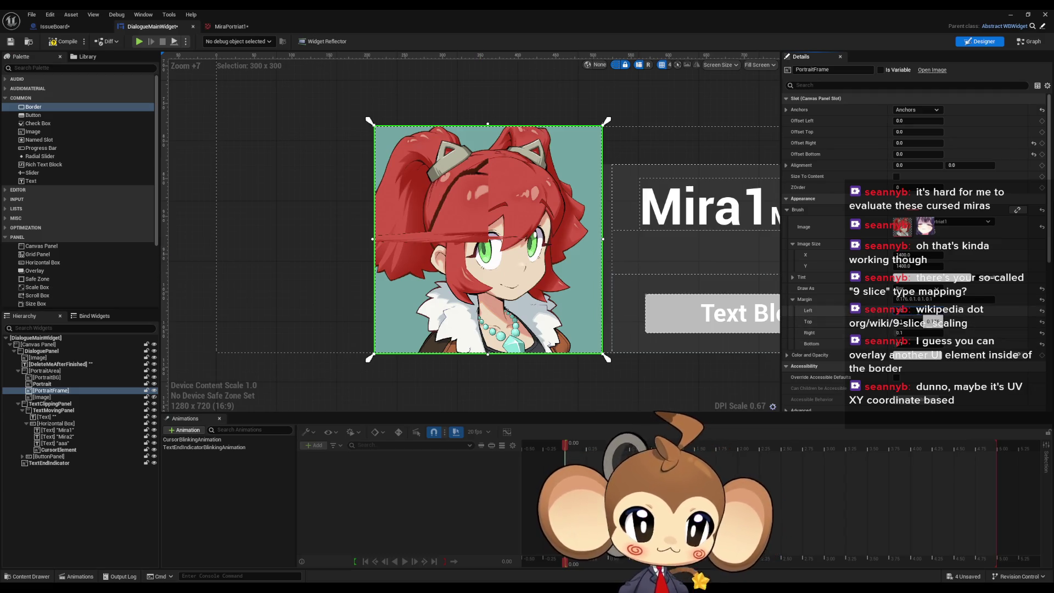
left_click_drag(928, 311, 915, 310)
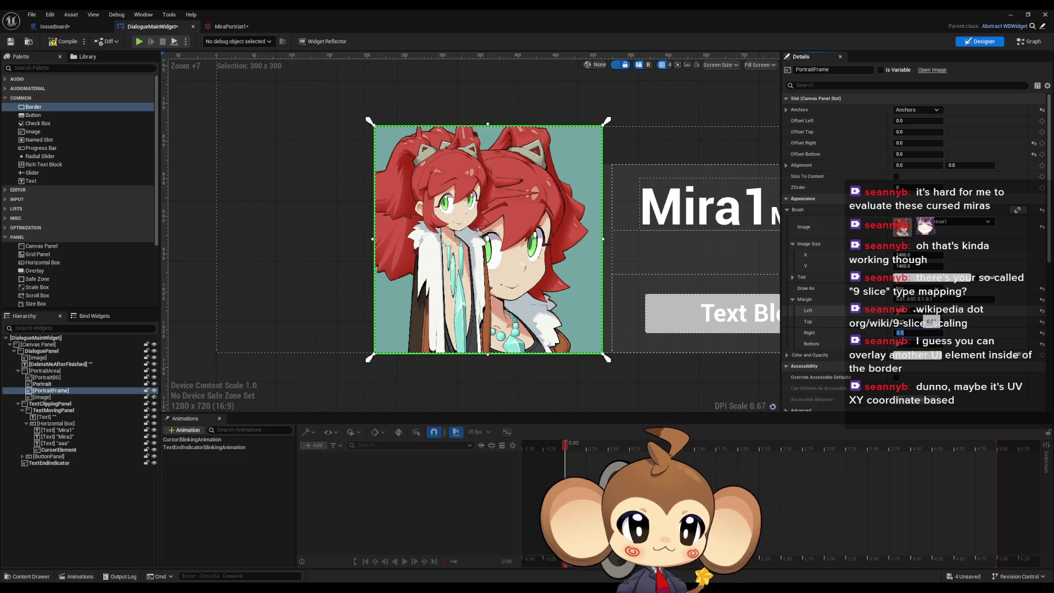
left_click(900, 333)
key("Return")
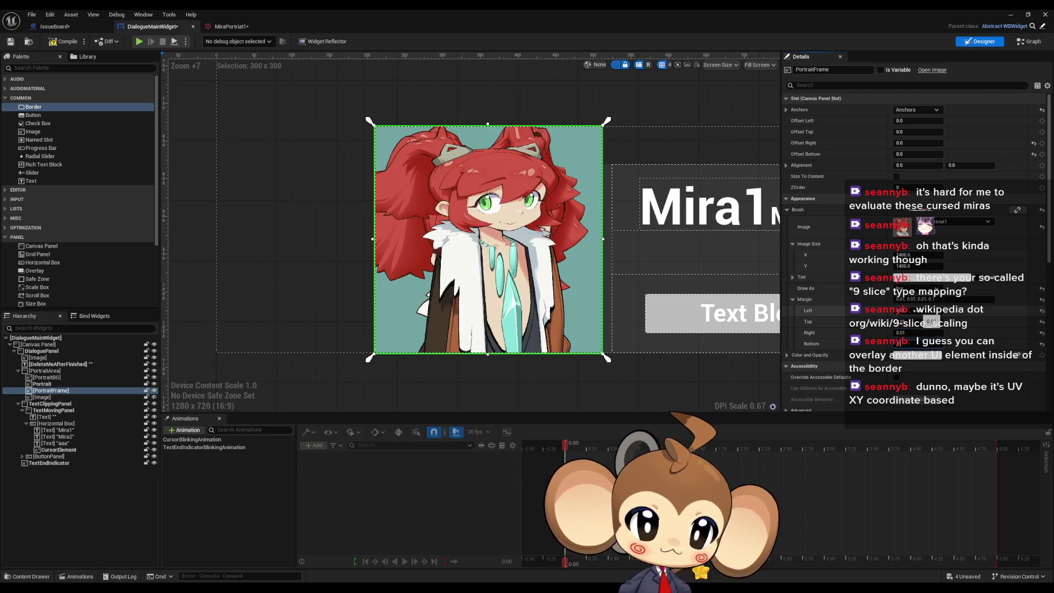
key("Return")
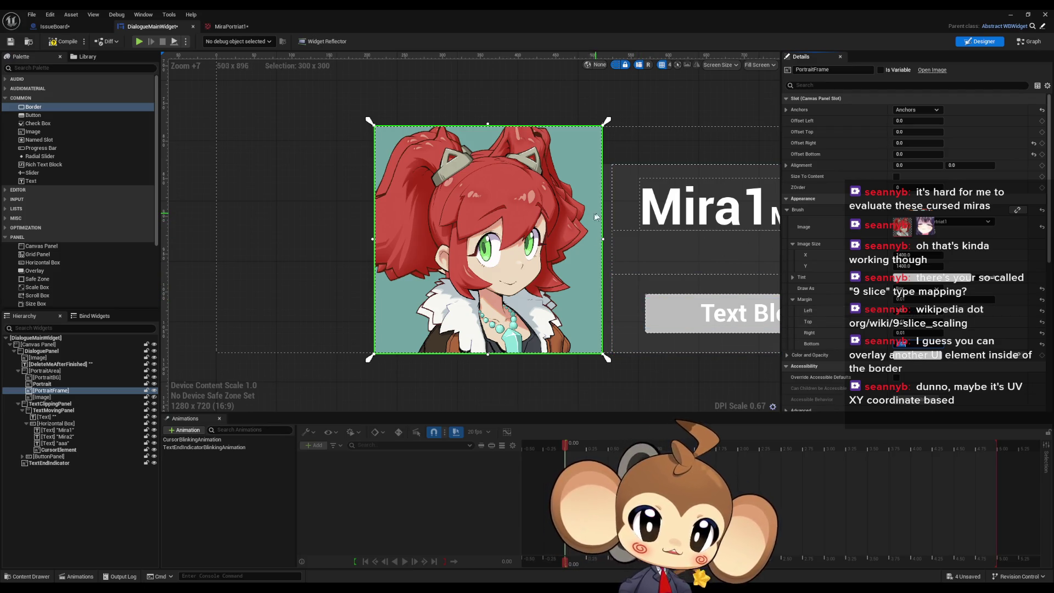
left_click_drag(597, 217, 618, 221)
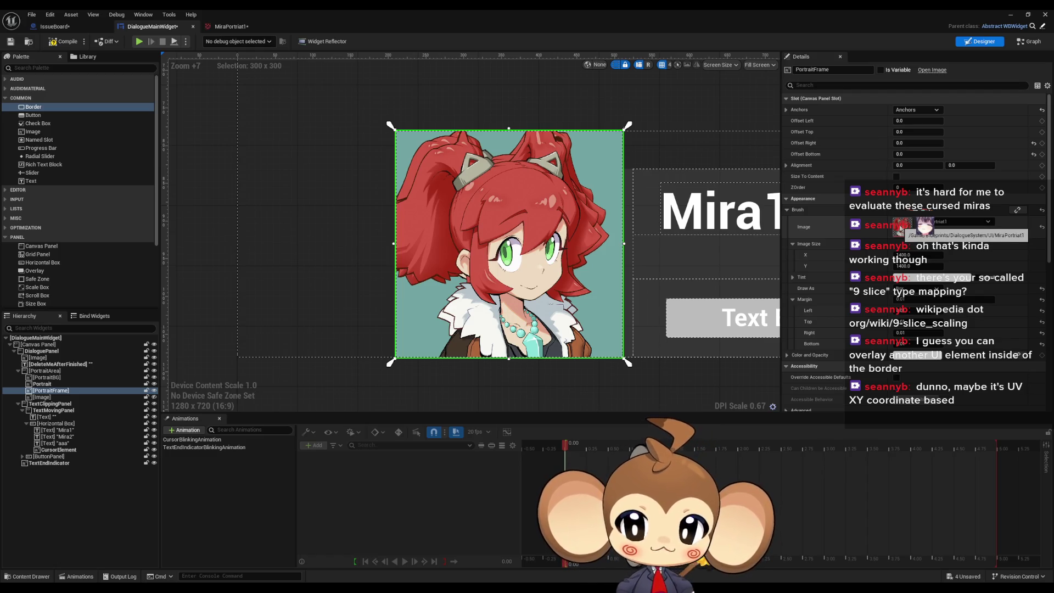
- Set the frame brush image to WhiteSquareTexture, briefly opening that texture in its editor
left_click(933, 223)
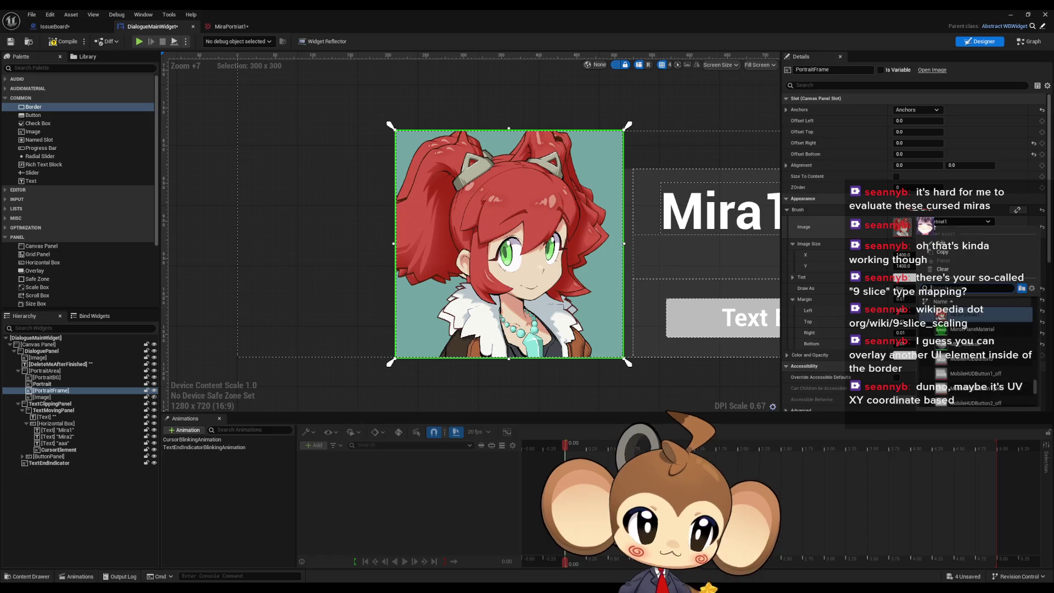
type("wiite")
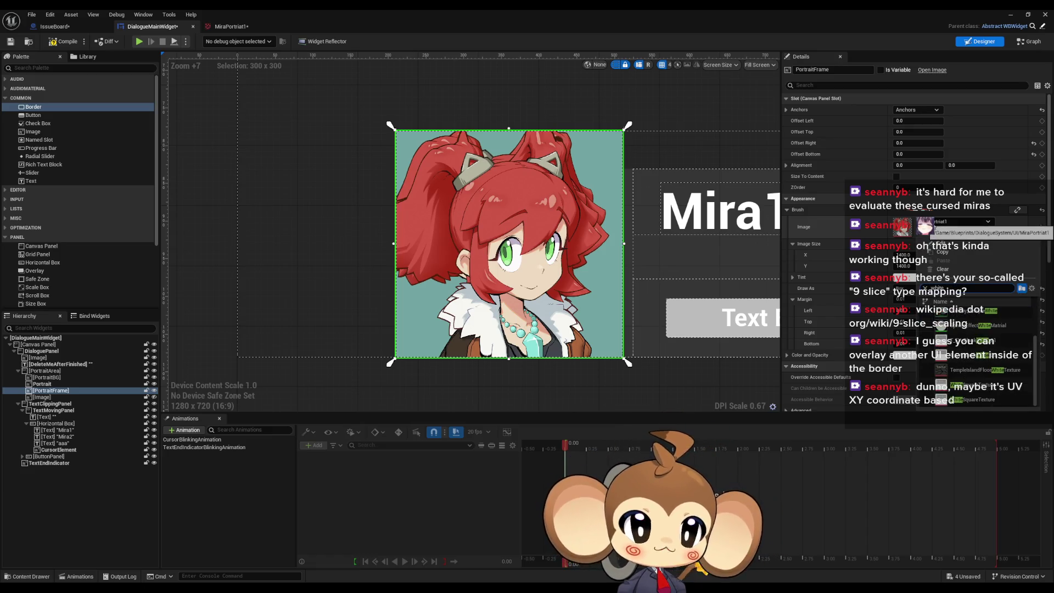
scroll(1020, 347, "up", 3)
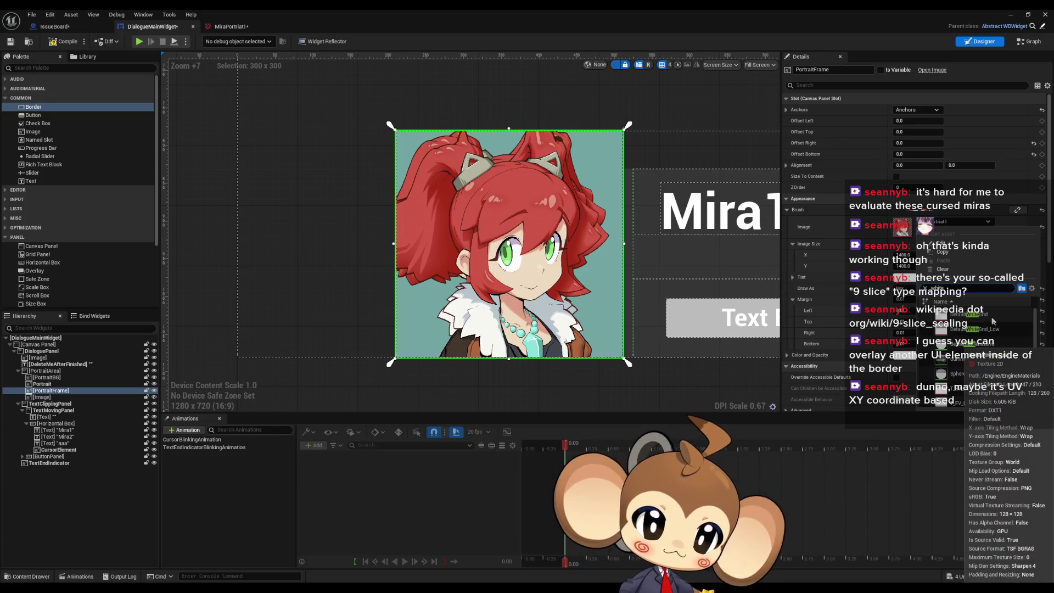
scroll(991, 315, "down", 3)
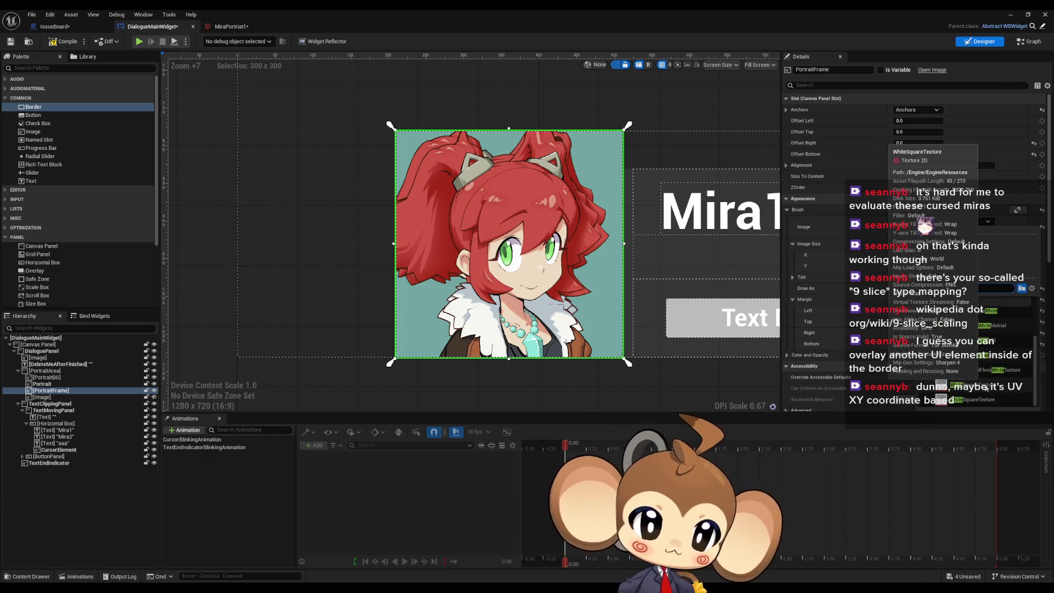
left_click(987, 387)
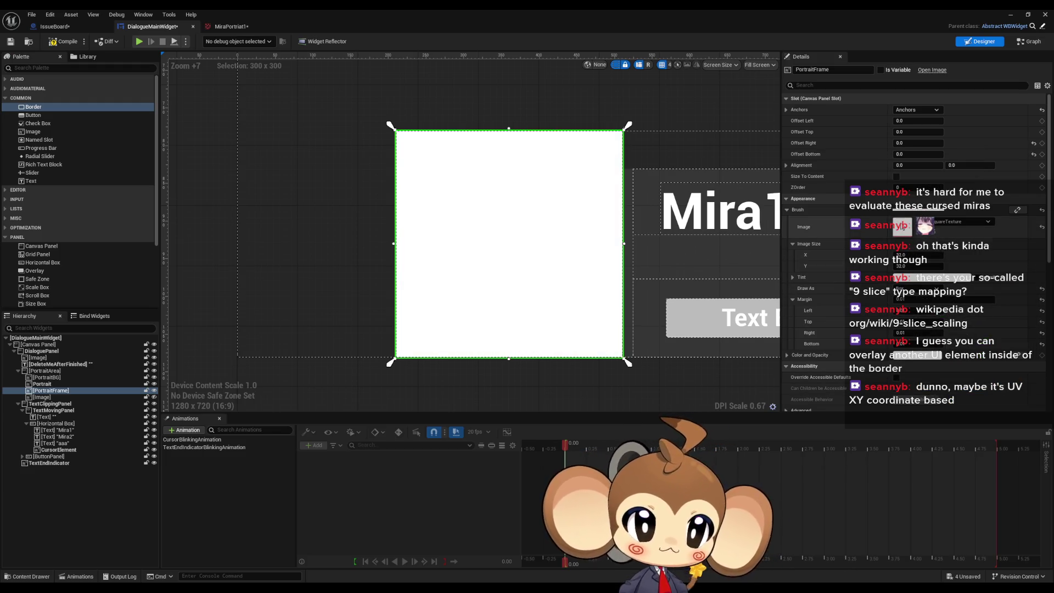
double_click(903, 225)
key("ctrl+w")
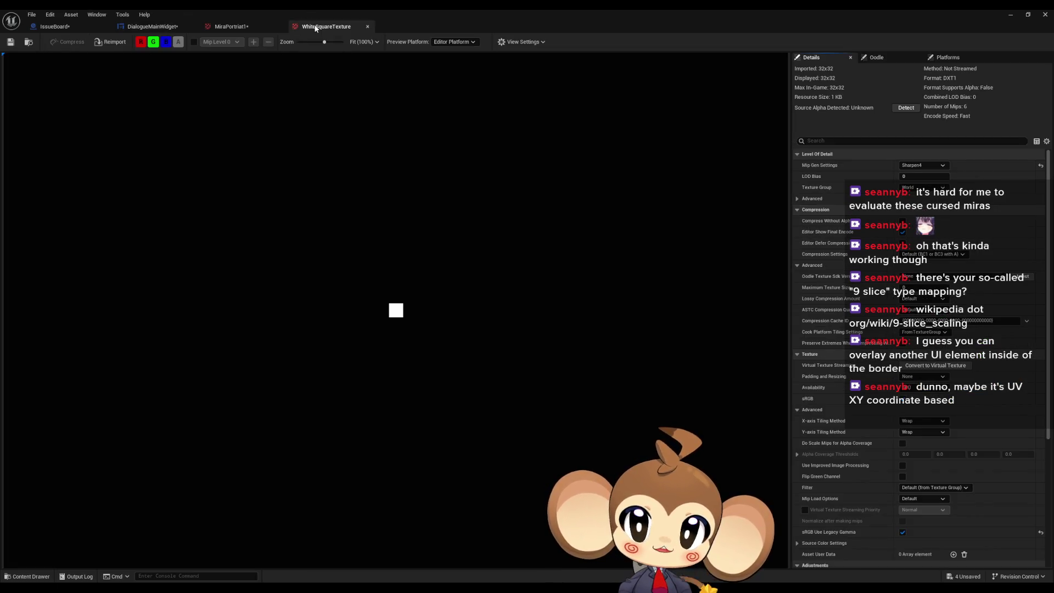
- Return to the DialogueMainWidget designer after glancing at MiraPortrait1, and re-maximize the window
left_click(152, 26)
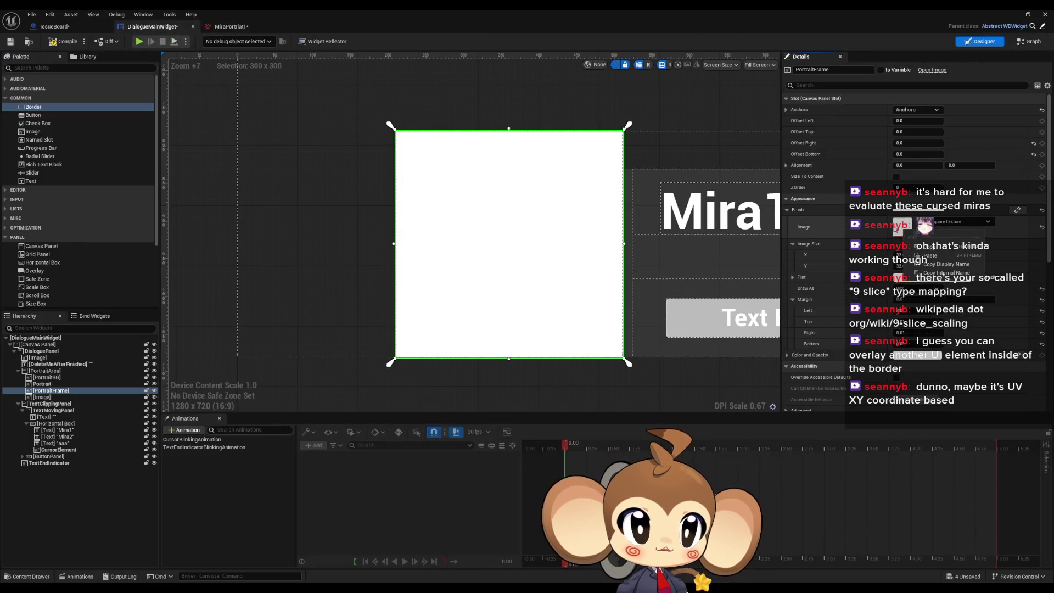
double_click(448, 9)
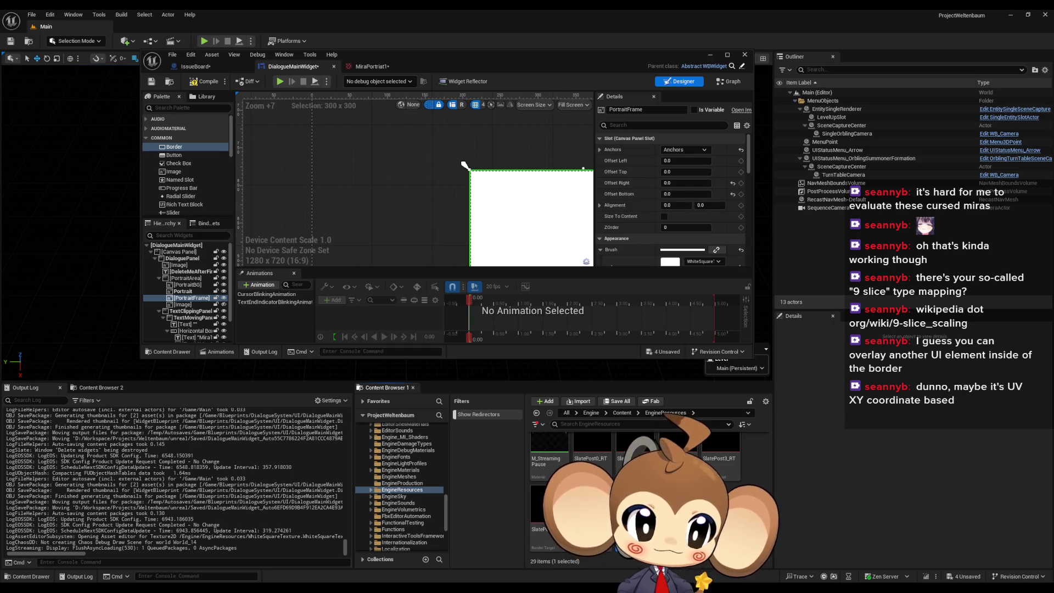
mouse_move(635, 516)
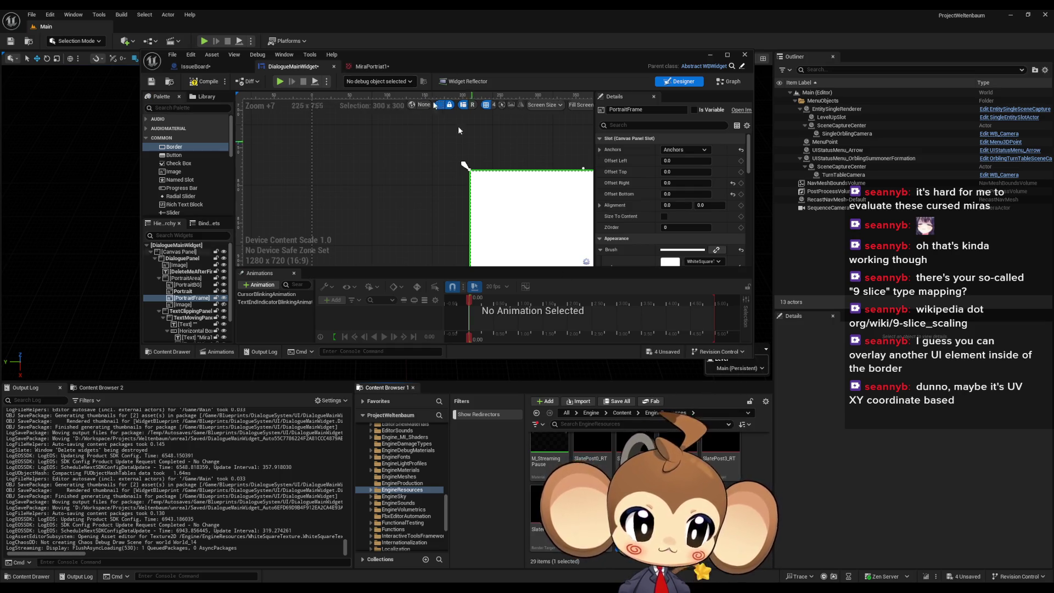
left_click(406, 66)
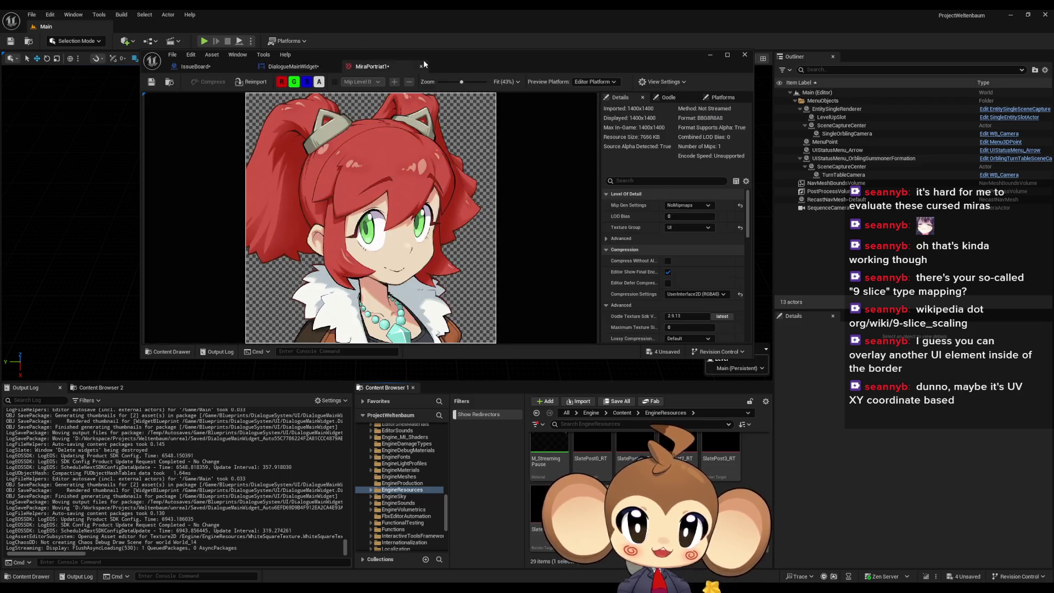
left_click(294, 66)
double_click(430, 58)
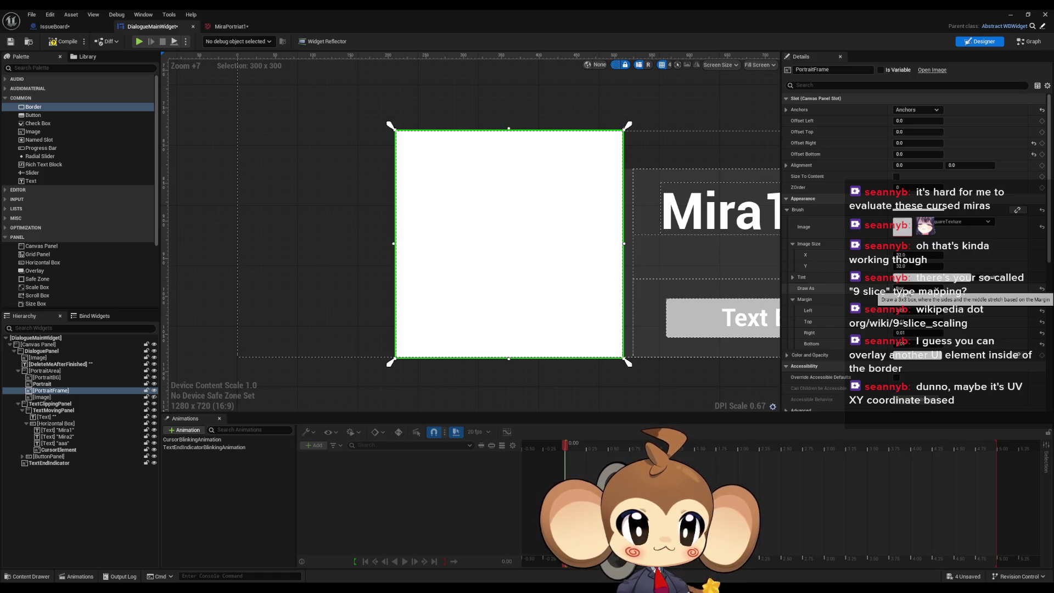
- Check the brush draw modes and try editing the image width, discarding the change
left_click(908, 290)
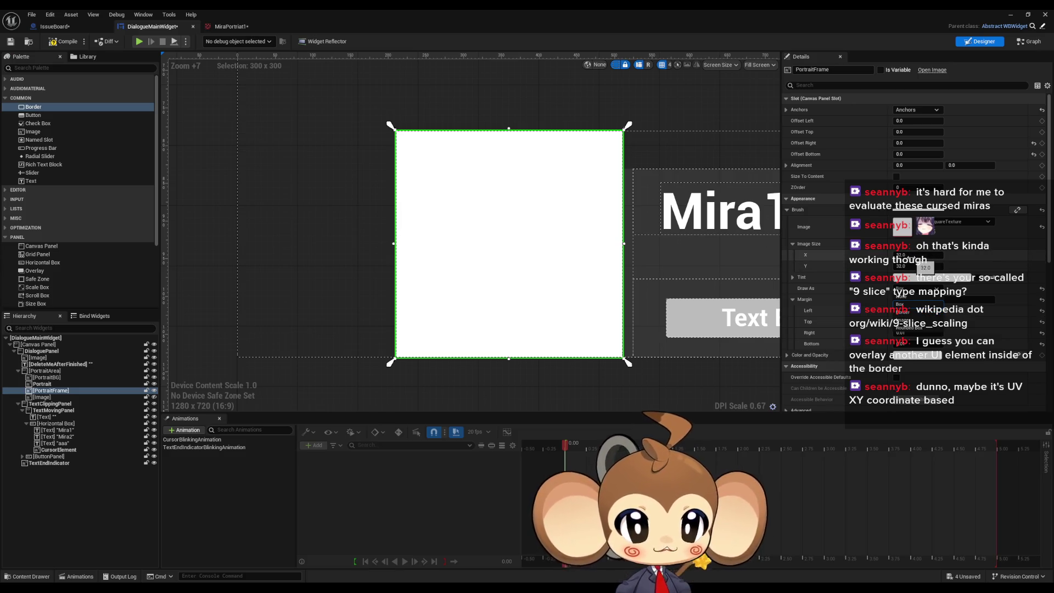
left_click(911, 255)
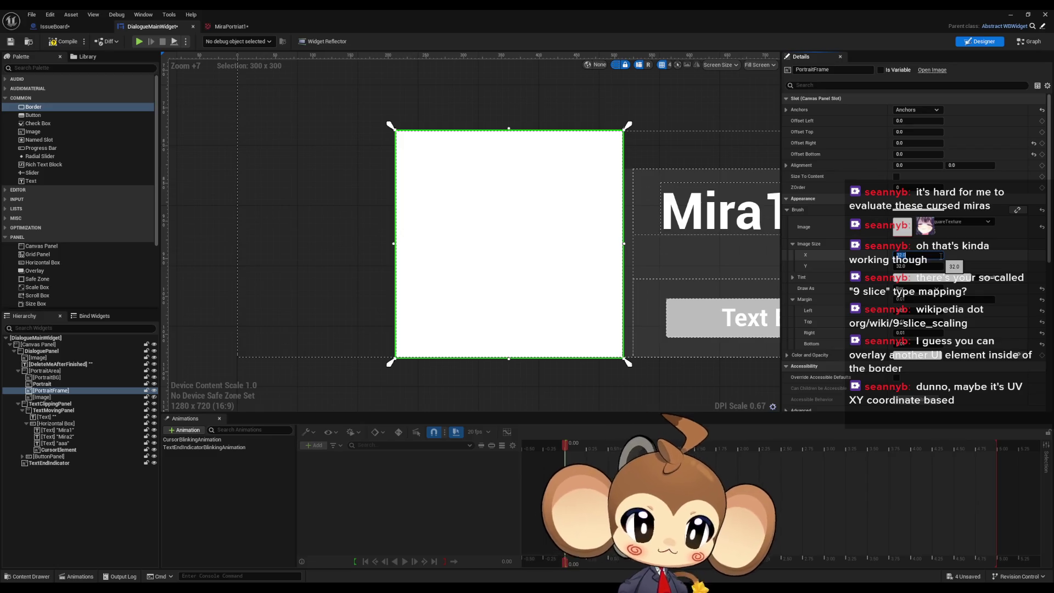
left_click(940, 255)
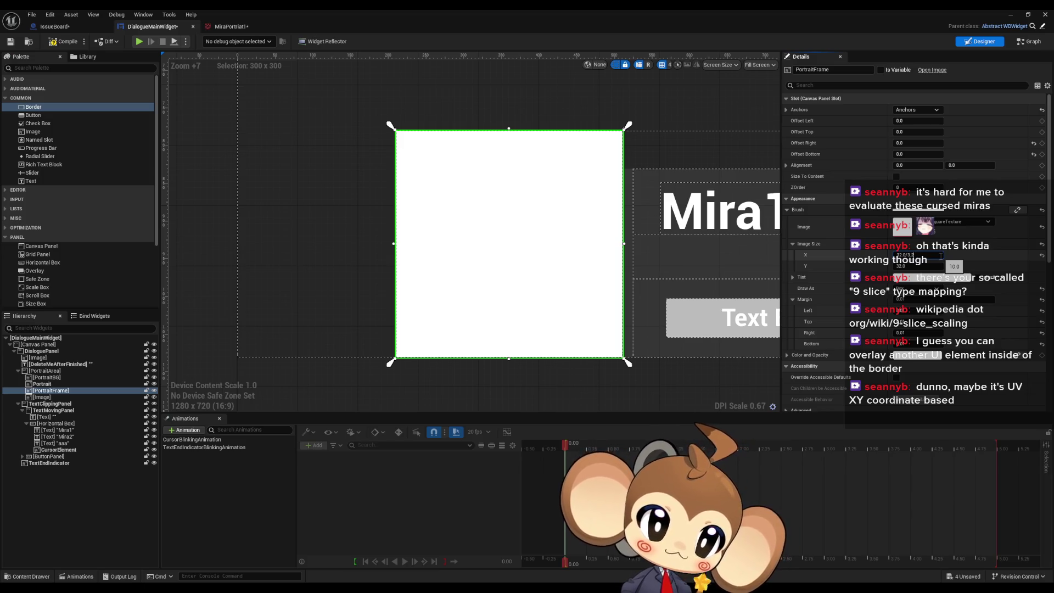
key("BackSpace")
key("BackSpace")
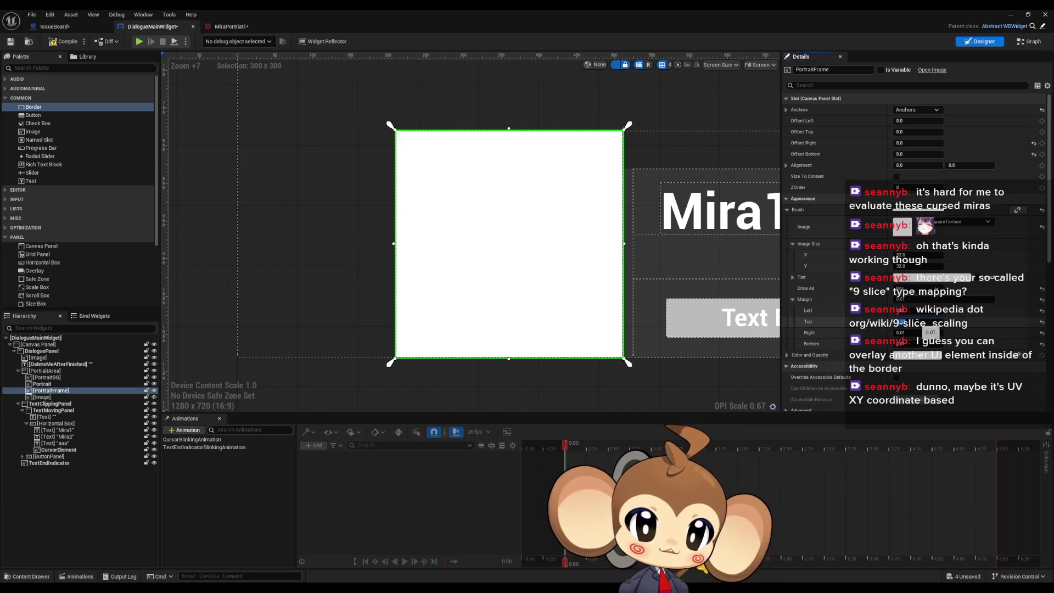
- Set the brush's Bottom, Right and Top margins to 0.3125 and draw it as Border
left_click(923, 344)
type("0.3125")
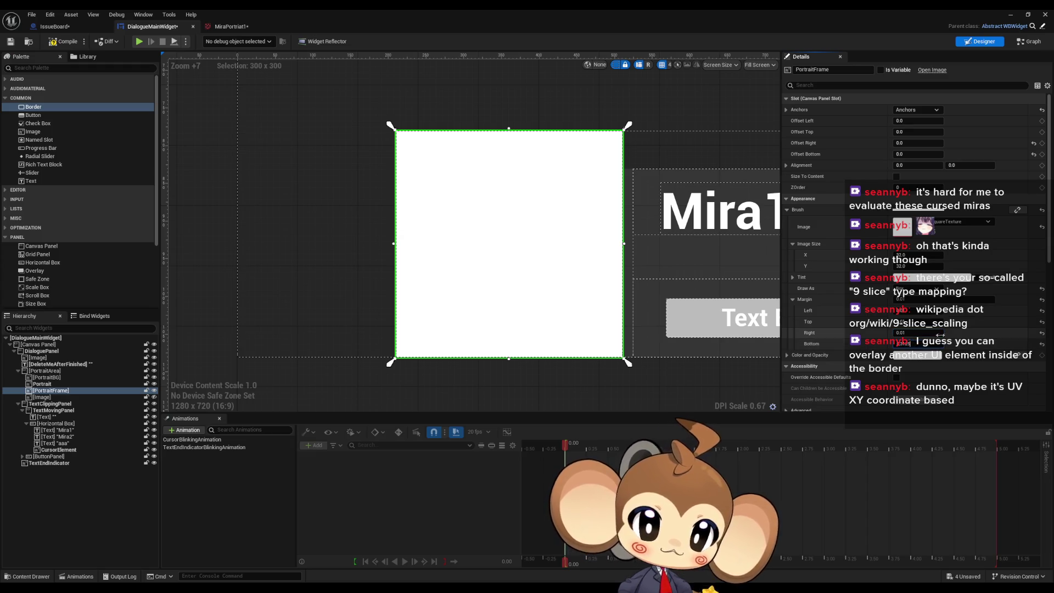
key("Return")
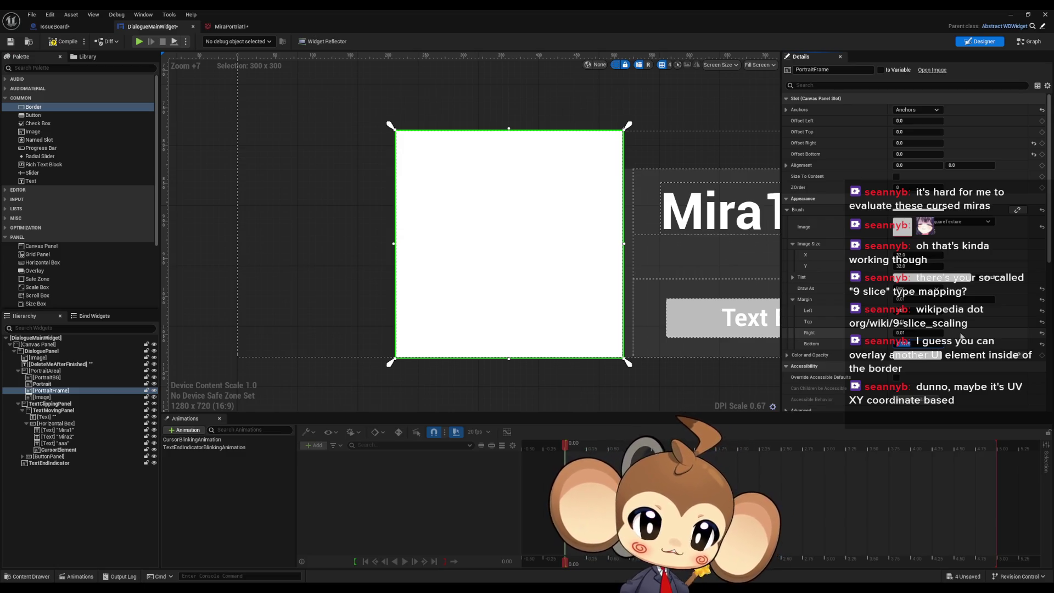
left_click(918, 332)
type("0.3125")
key("Return")
left_click(918, 321)
type("0.3125")
key("Return")
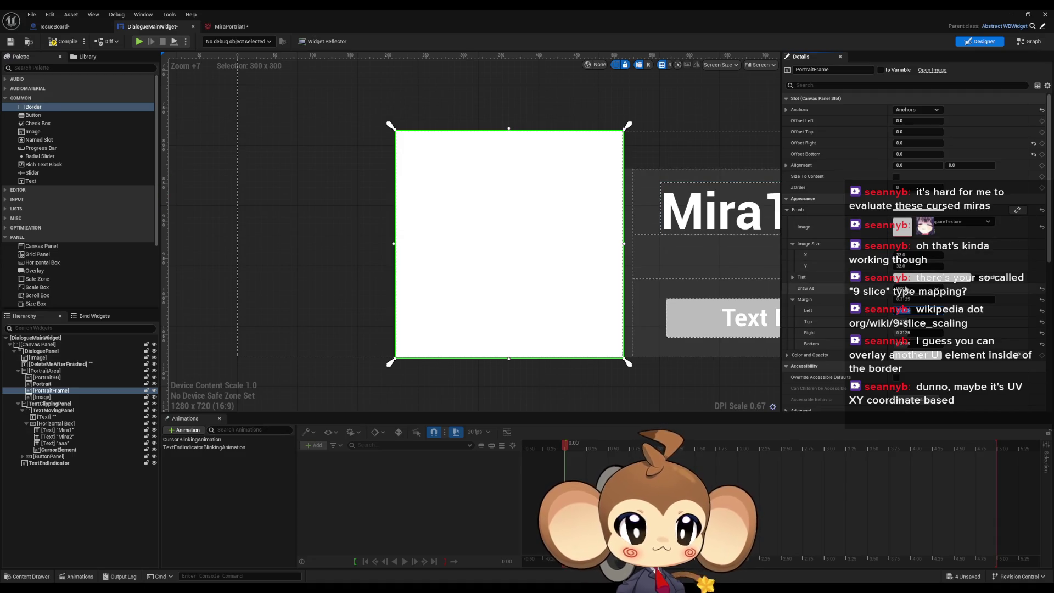
left_click(915, 289)
left_click(912, 313)
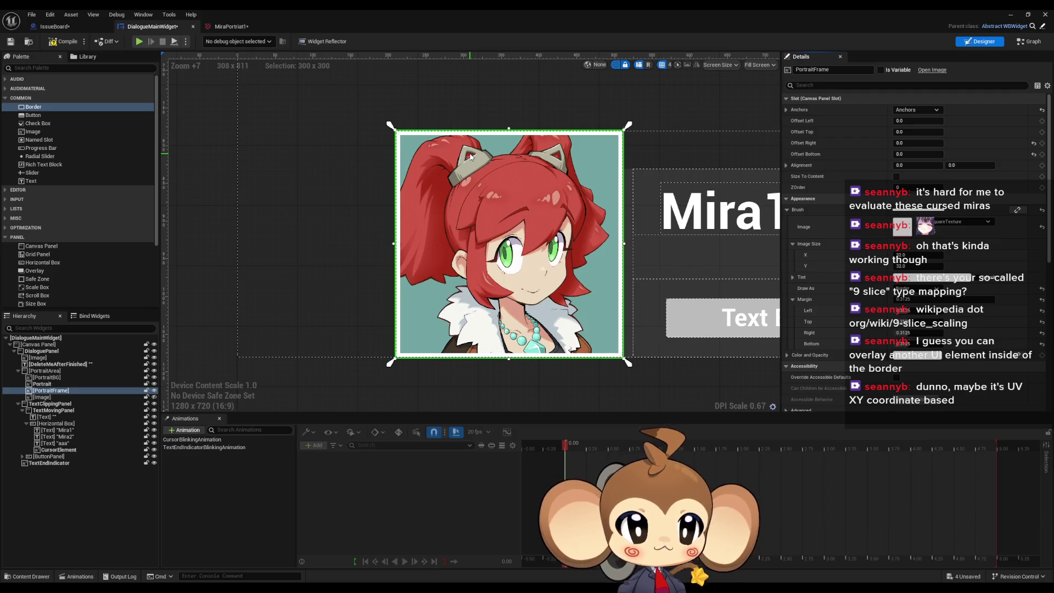
- Select the small Image widget in the Hierarchy and set its Size X to 10
scroll(400, 193, "up", 5)
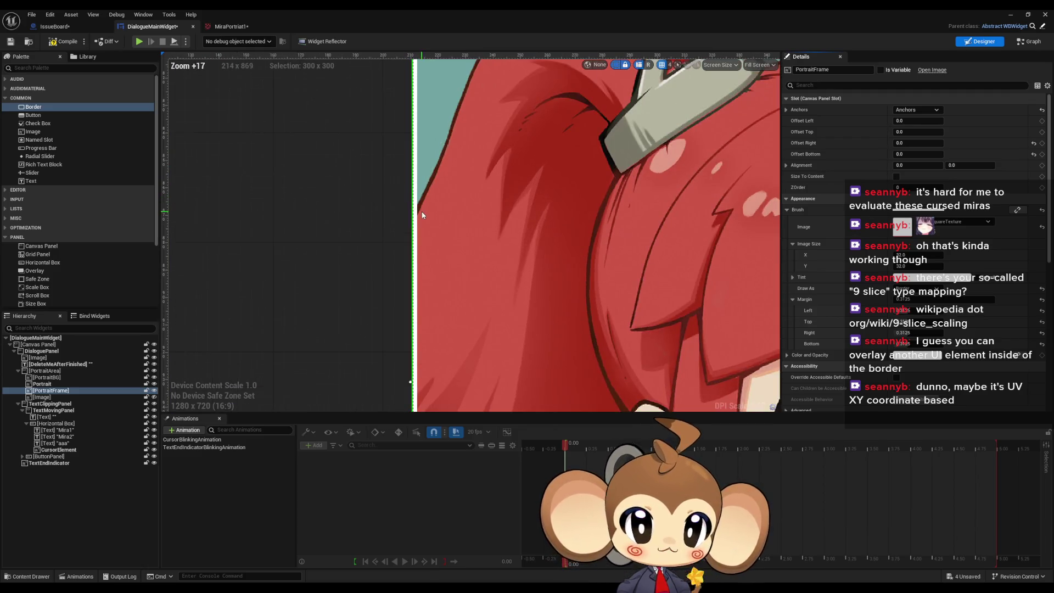
scroll(424, 214, "down", 3)
scroll(424, 214, "up", 6)
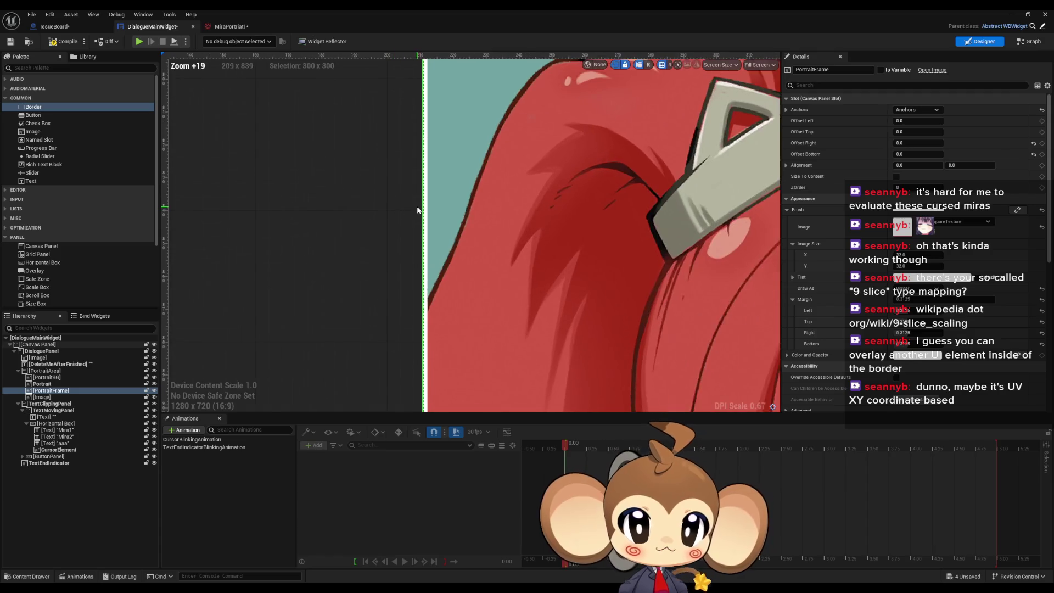
scroll(424, 214, "down", 5)
scroll(442, 216, "up", 4)
scroll(443, 219, "down", 6)
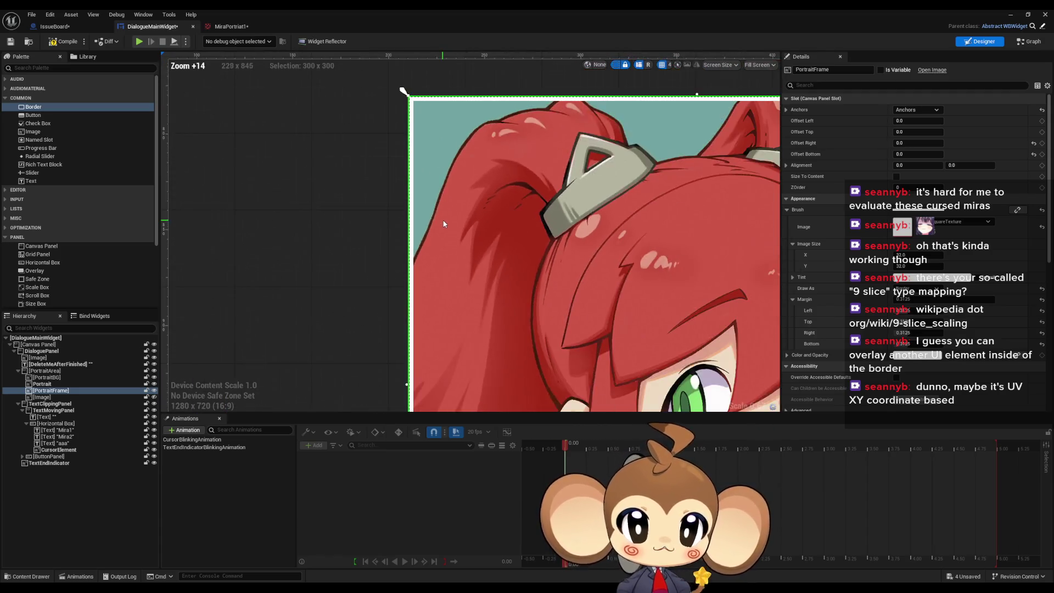
left_click(50, 398)
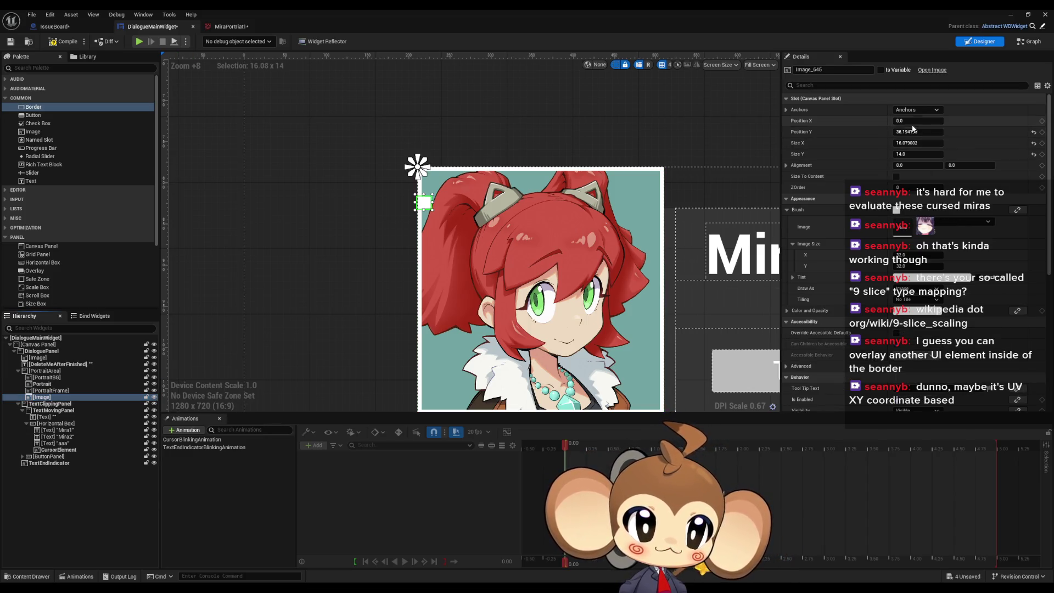
left_click(906, 143)
type("10")
key("Tab")
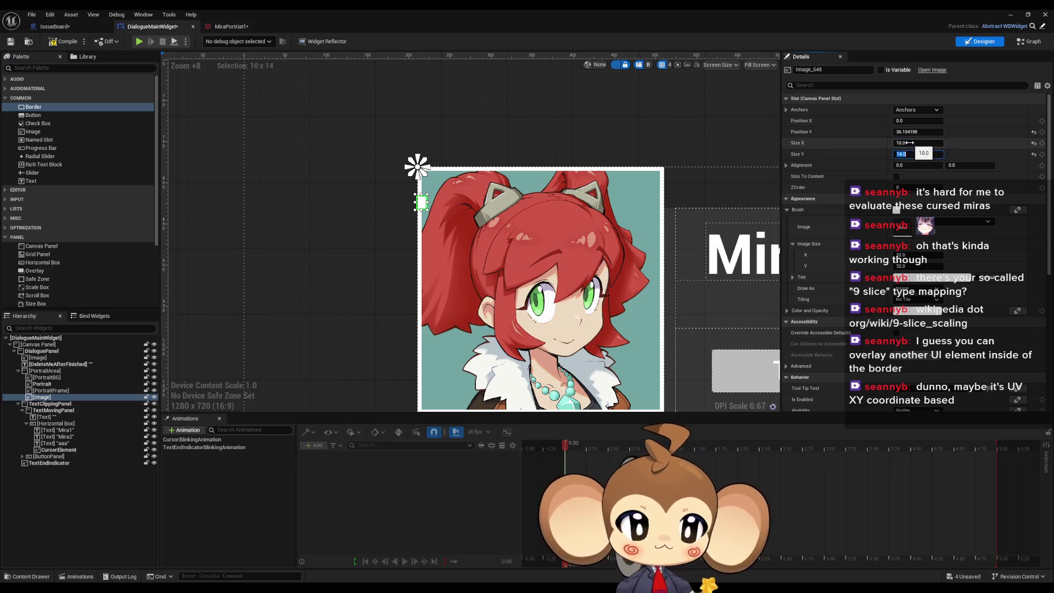
- Set the corner image's Size Y from 14 to 10, making it a 10×10 square
type("10")
key("Return")
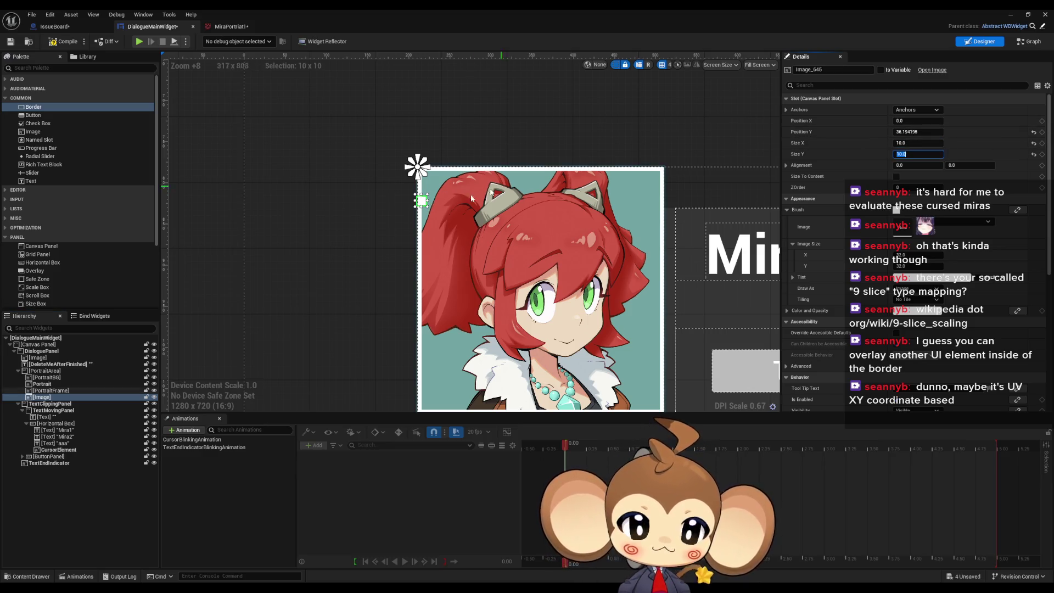
scroll(410, 209, "up", 6)
scroll(474, 212, "down", 6)
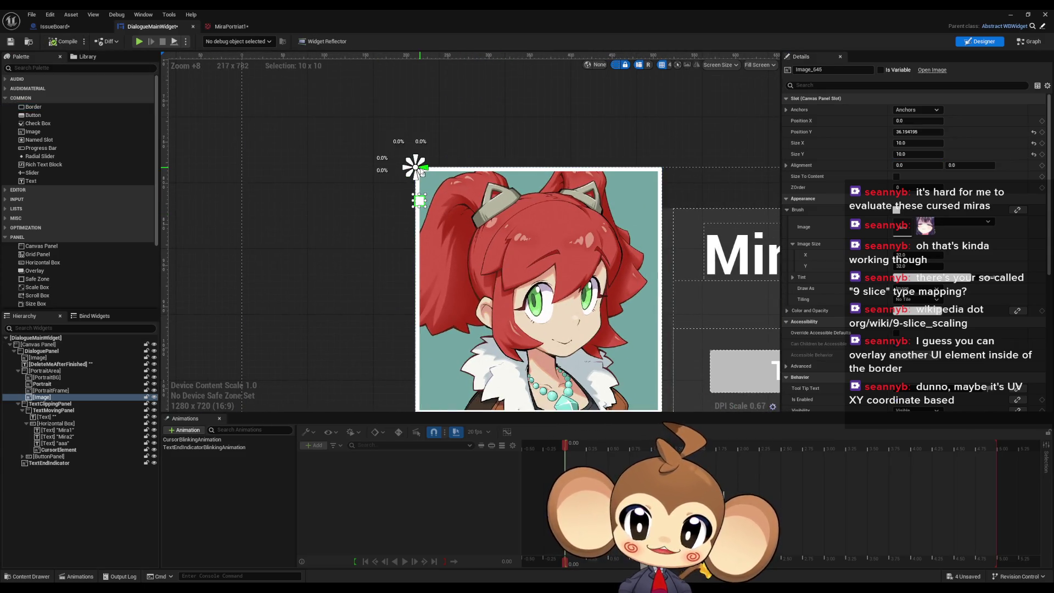
scroll(631, 247, "down", 5)
scroll(635, 248, "up", 1)
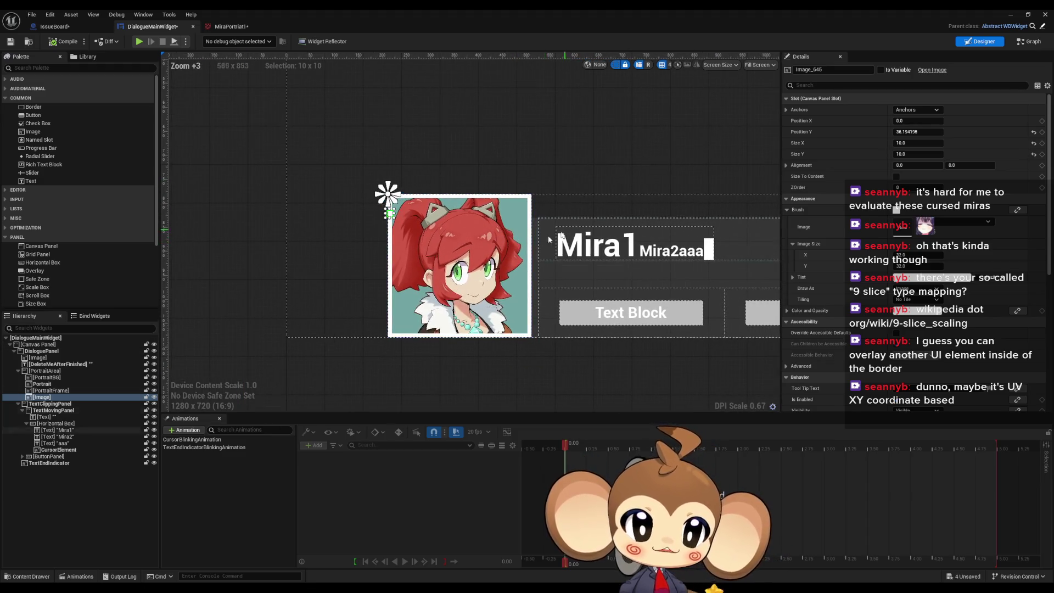
scroll(722, 282, "down", 3)
scroll(501, 258, "up", 10)
left_click_drag(501, 258, 530, 253)
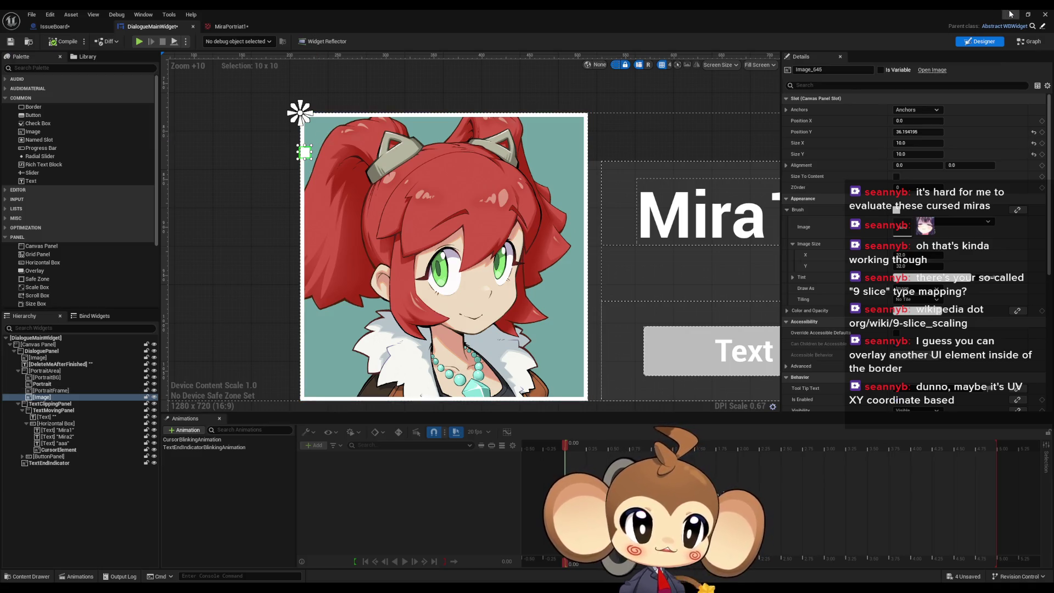
left_click(933, 277)
- Tint the small image orange, then play-test the game past the splash and stop
left_click(814, 354)
left_click_drag(815, 353, 819, 349)
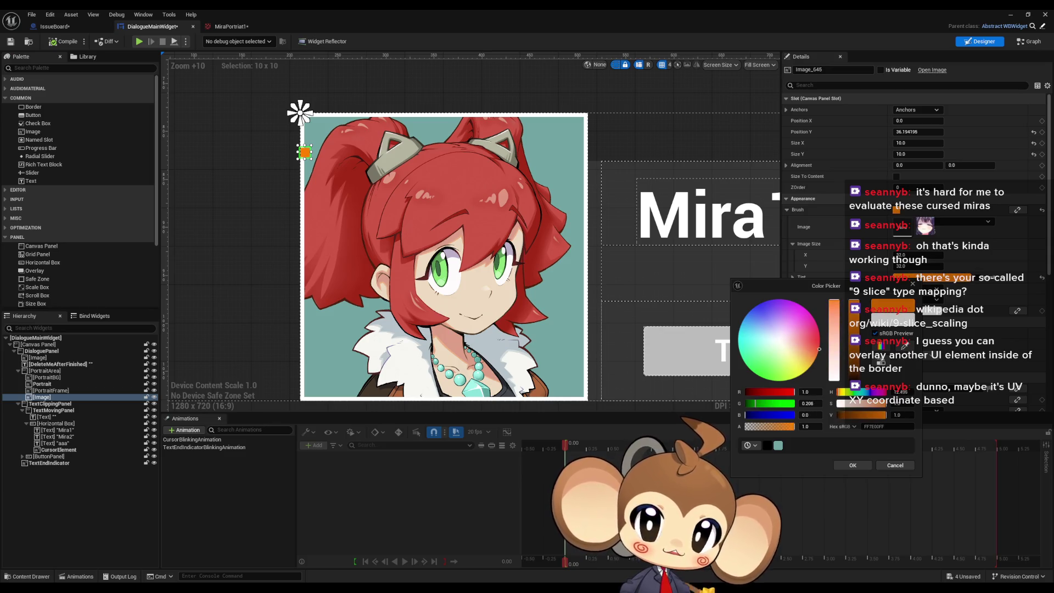
left_click(1028, 14)
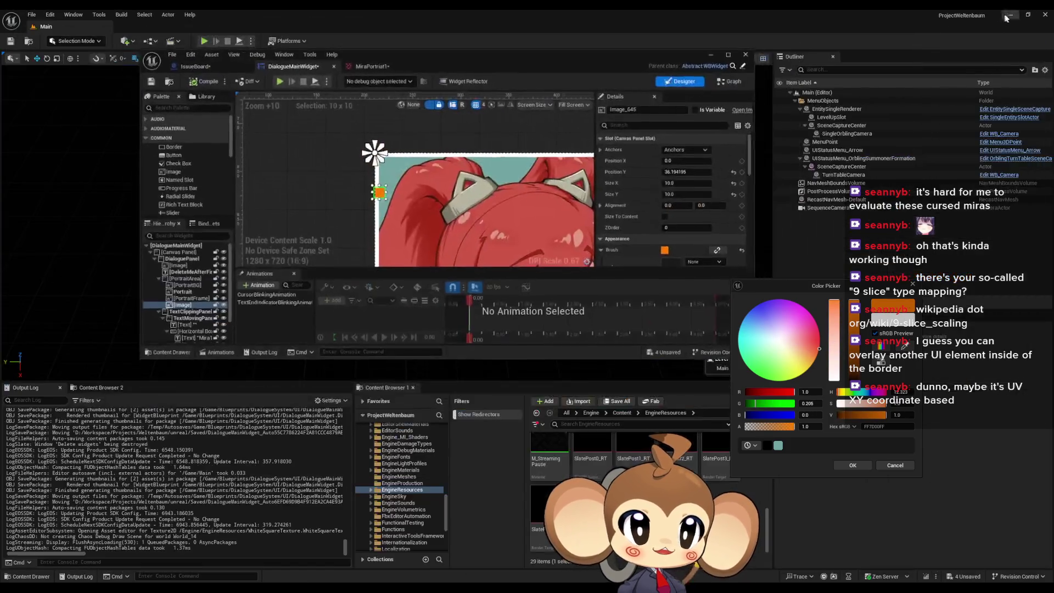
left_click(203, 40)
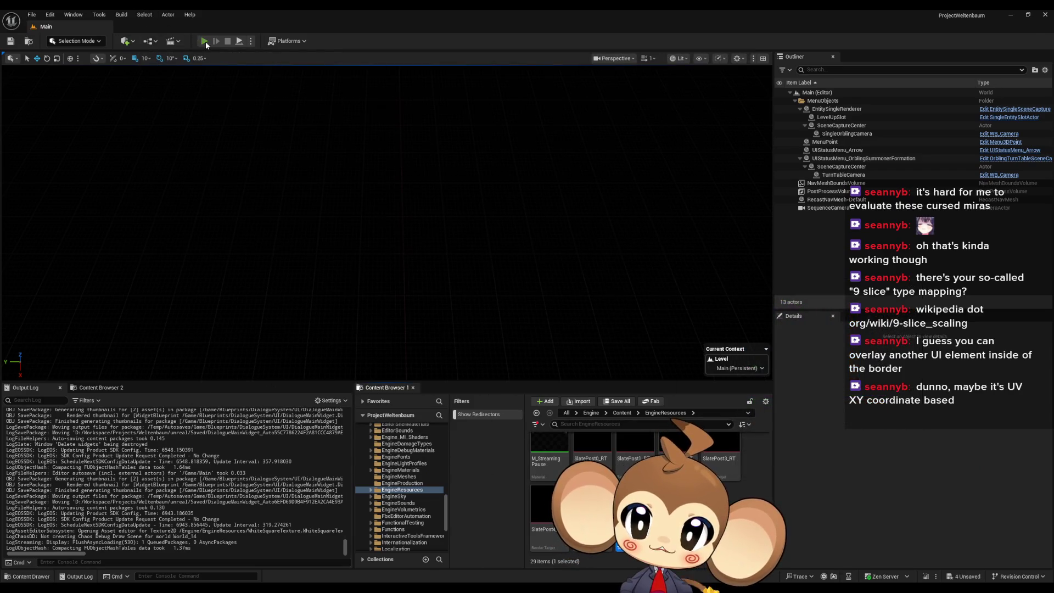
left_click(170, 323)
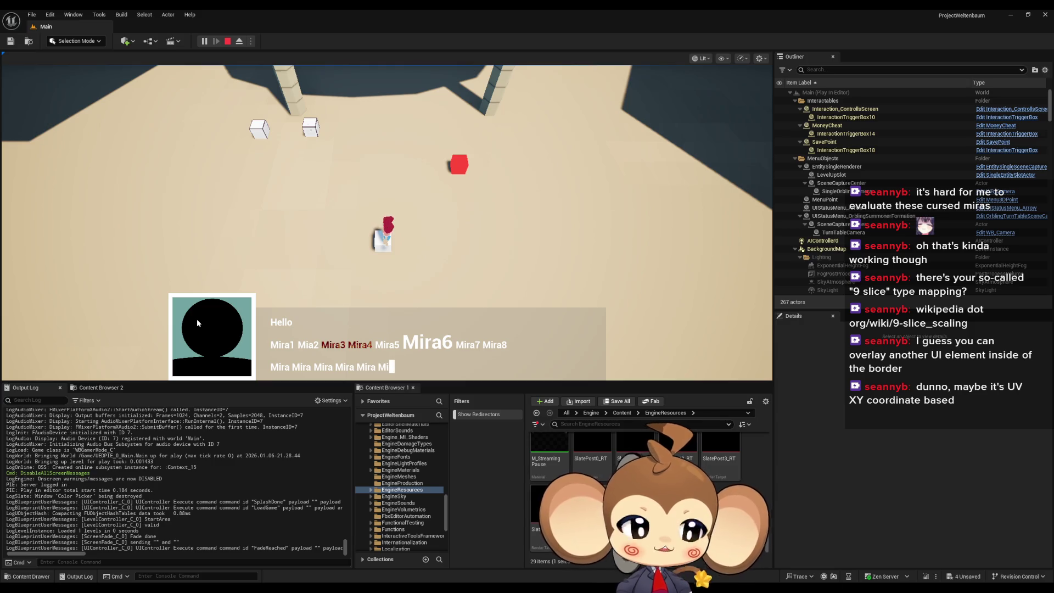
left_click(227, 41)
- Slide the orange Image_645 right to Position X ≈ 89 over the portrait's hair
mouse_move(450, 578)
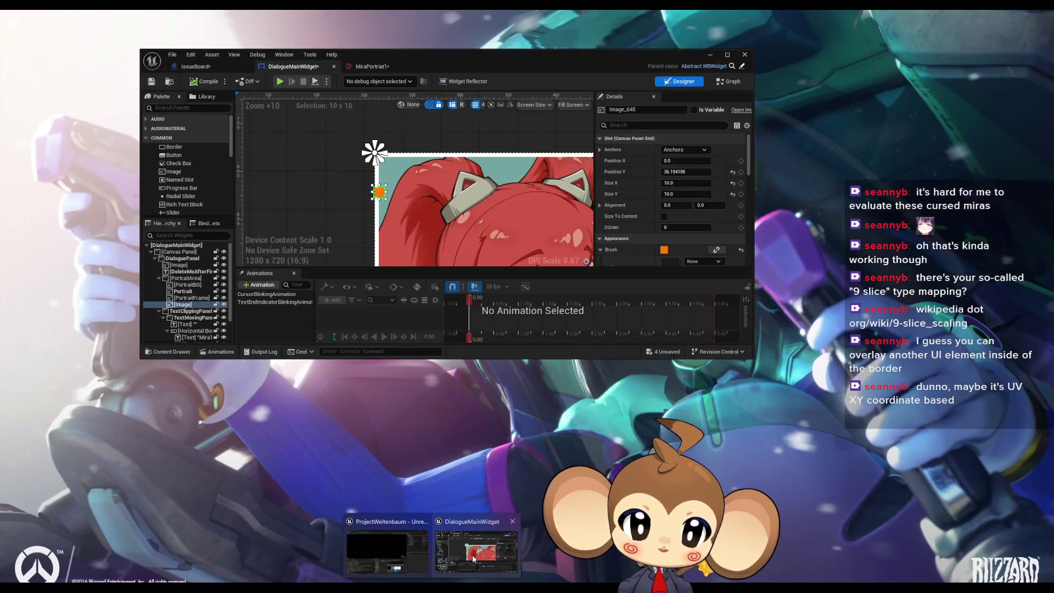
left_click(472, 552)
scroll(378, 195, "down", 5)
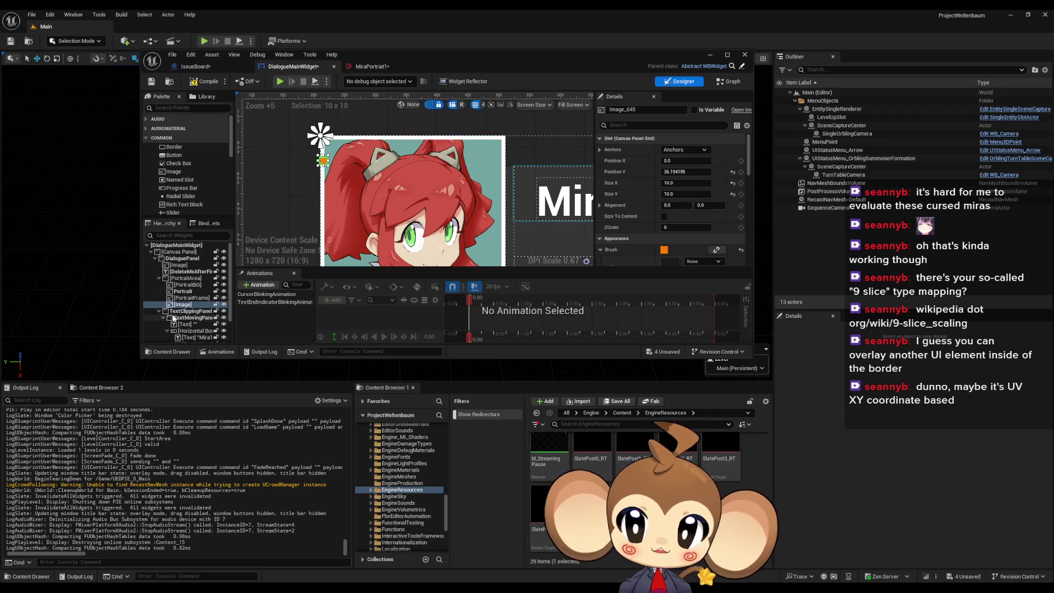
left_click(192, 297)
left_click(185, 305)
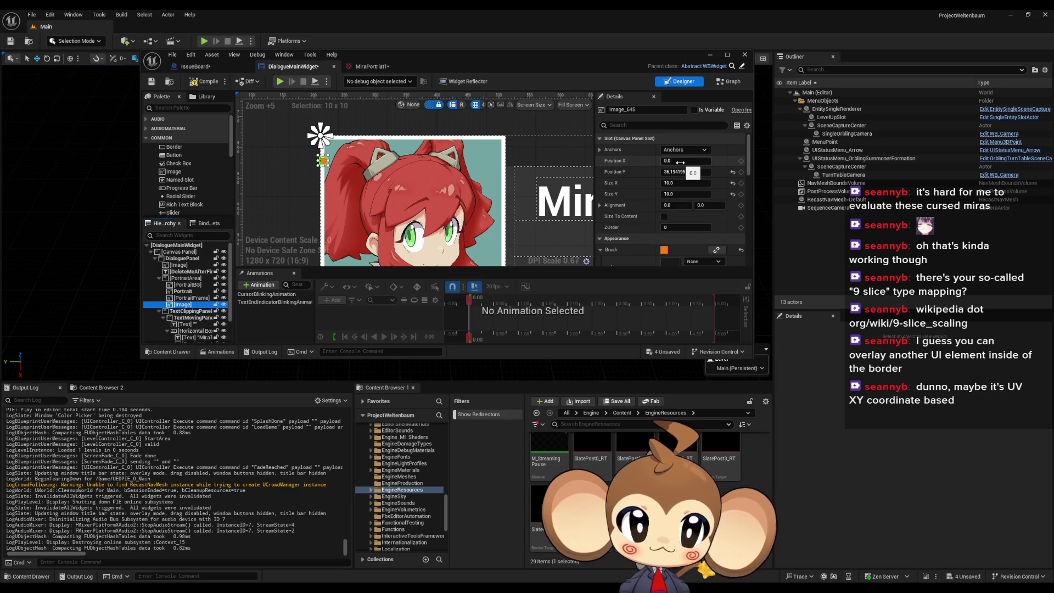
left_click_drag(677, 162, 693, 162)
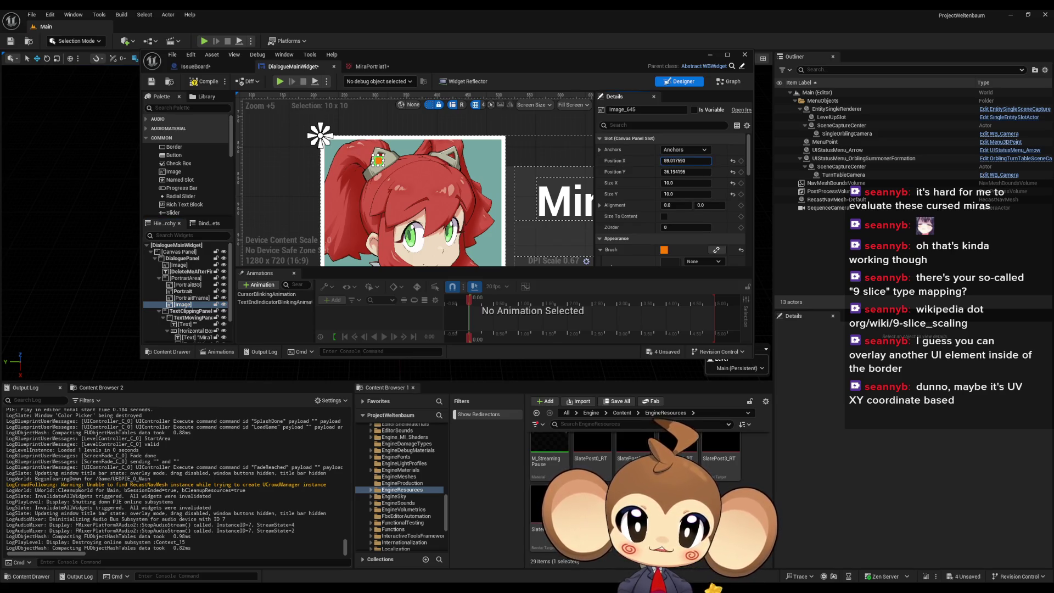
left_click(709, 54)
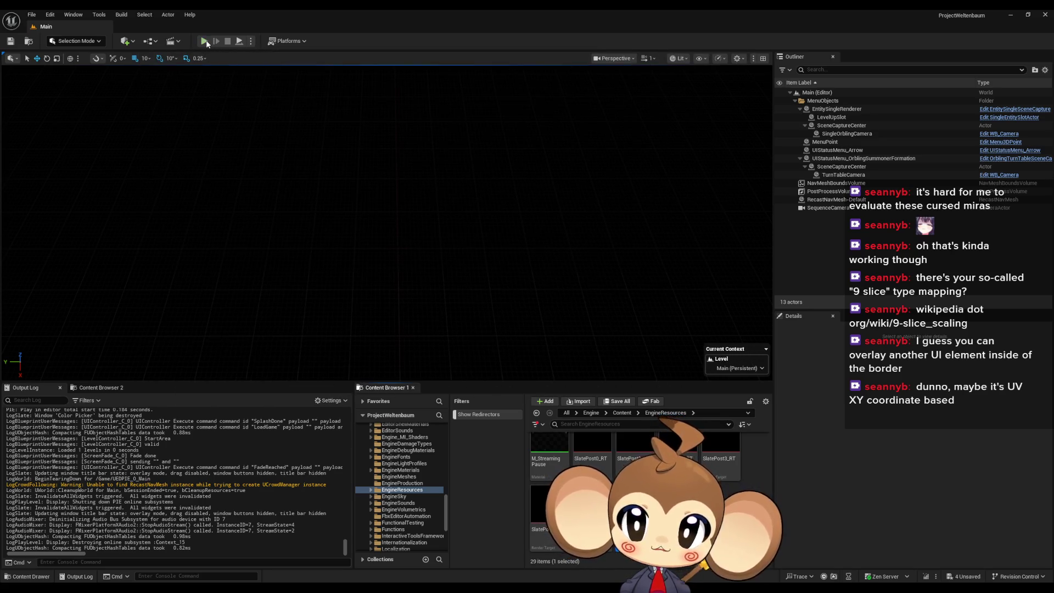
- Play ProjectWeltenbaum in the editor and skip the splash to reach the main menu
left_click(204, 41)
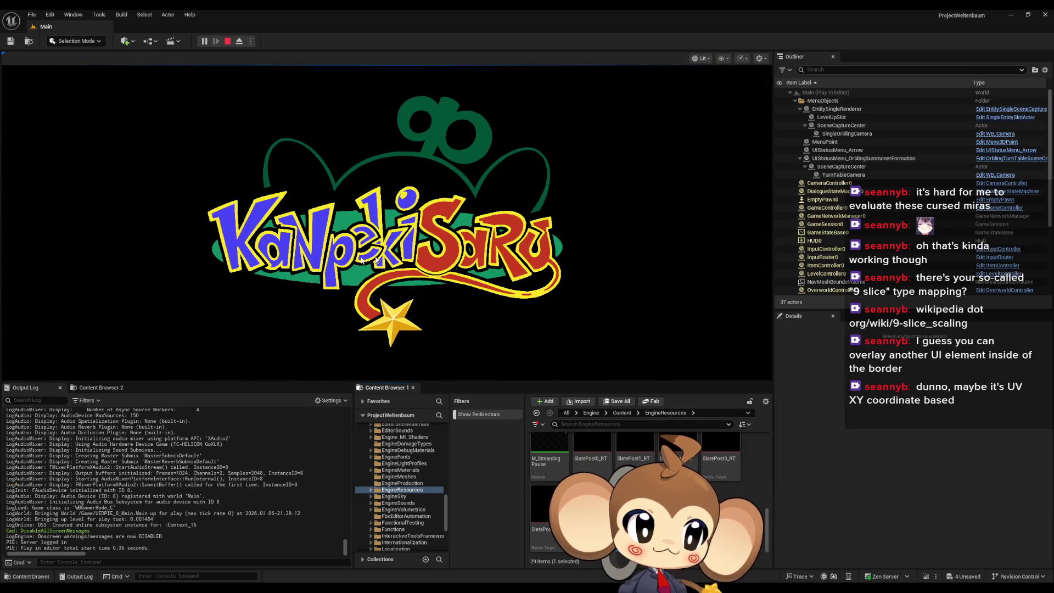
left_click(446, 269)
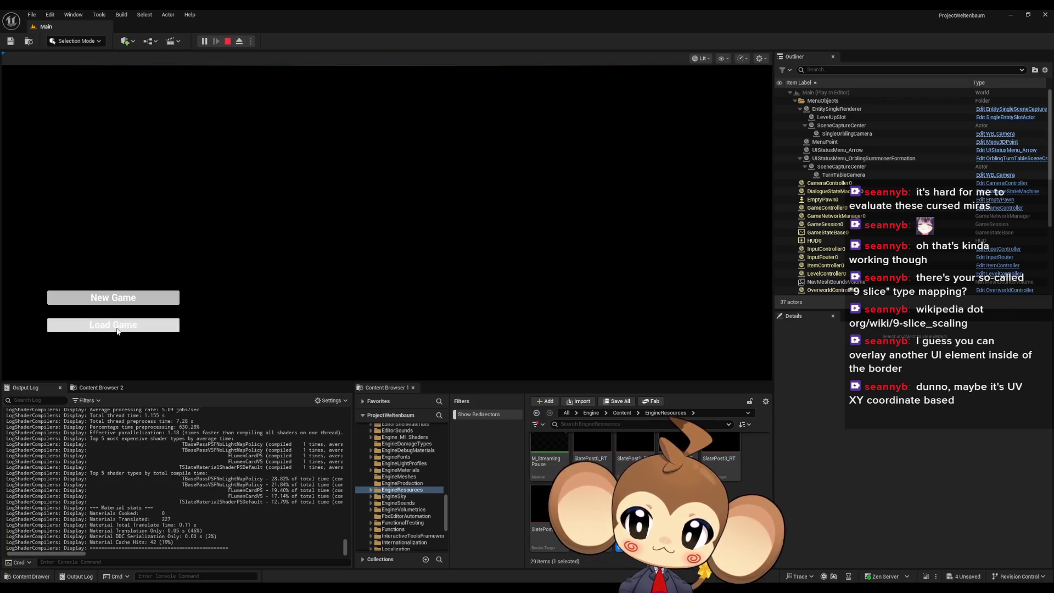
left_click(117, 330)
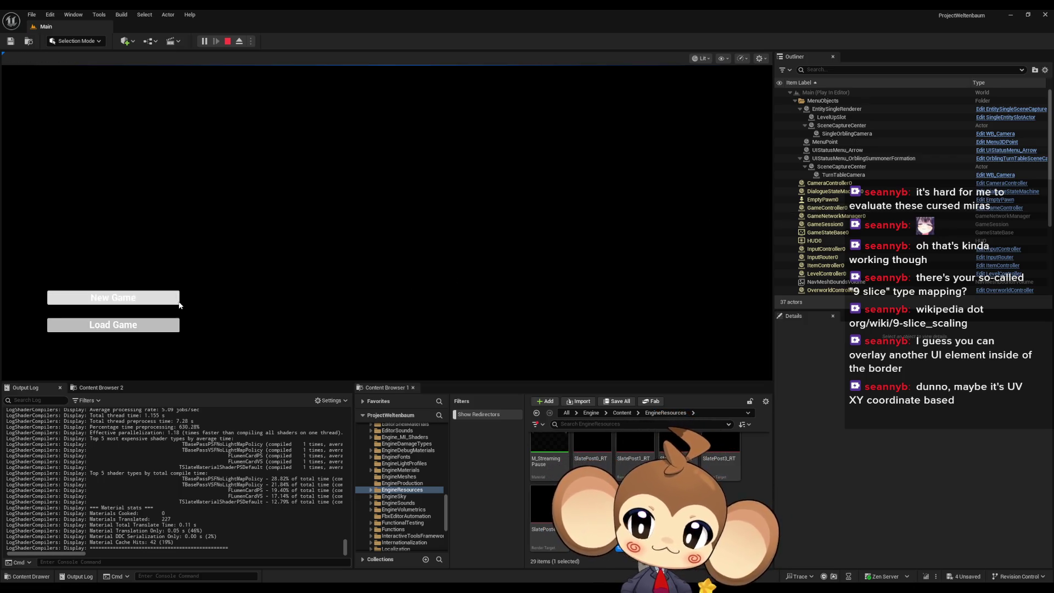
- Choose Load Game from the running game's main menu
left_click(147, 322)
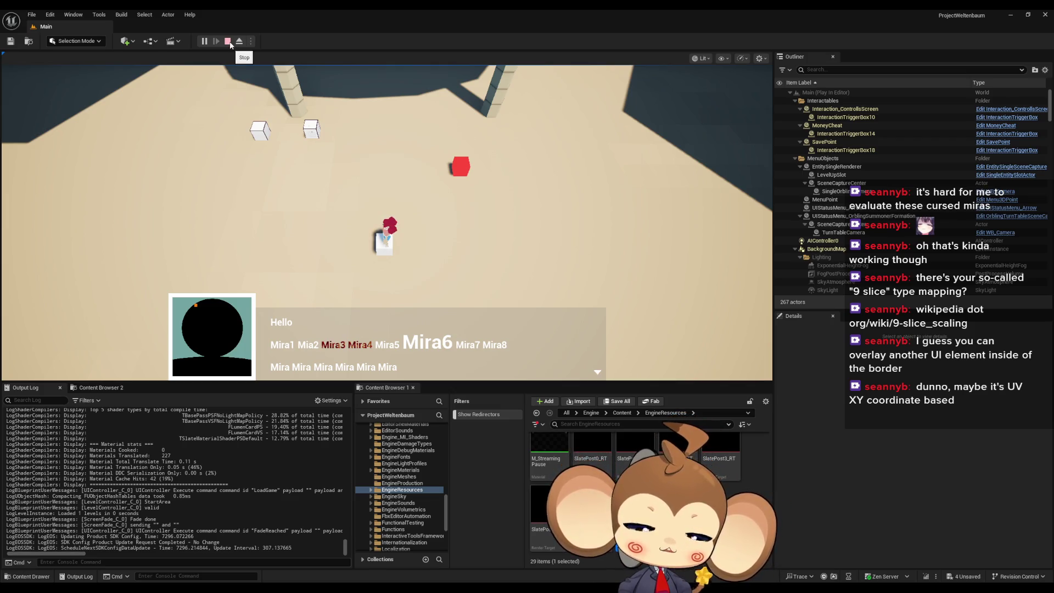
- Stop the play session, maximize DialogueMainWidget, and assign MiraPortrait1 to the image brush
left_click(228, 42)
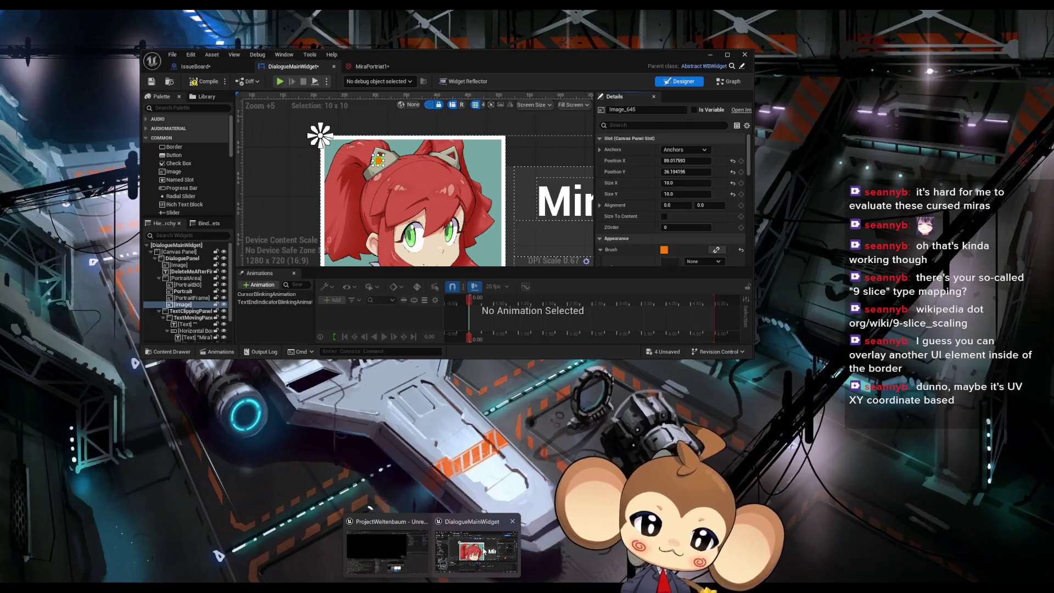
left_click(477, 550)
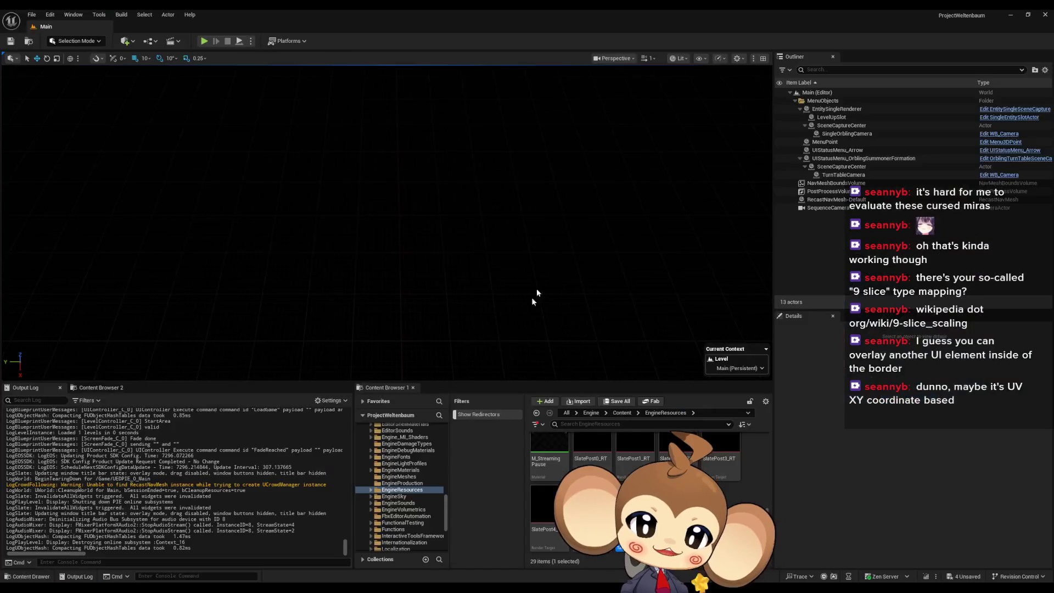
double_click(565, 81)
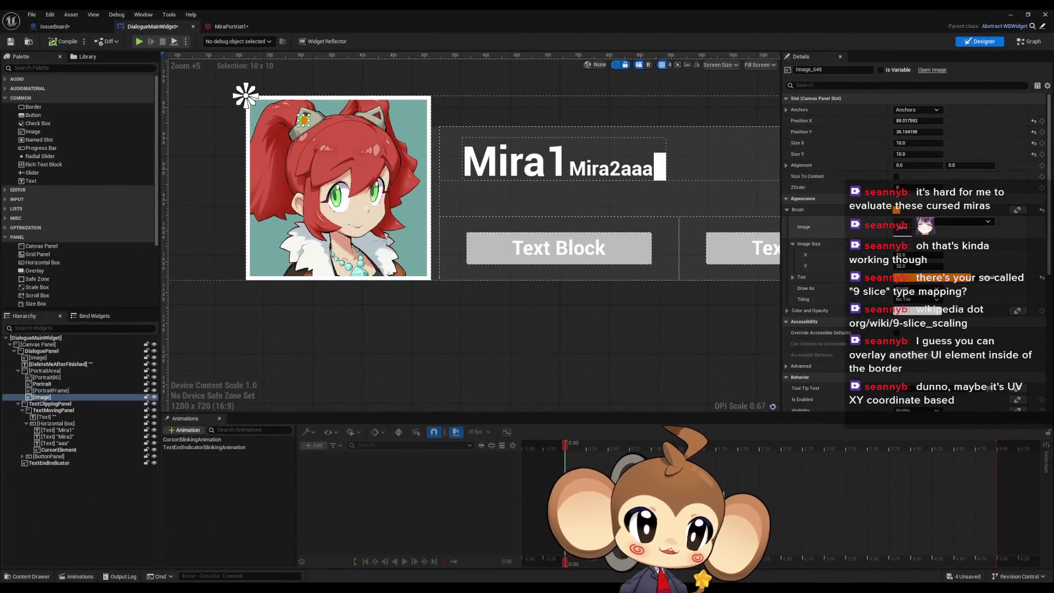
left_click(928, 224)
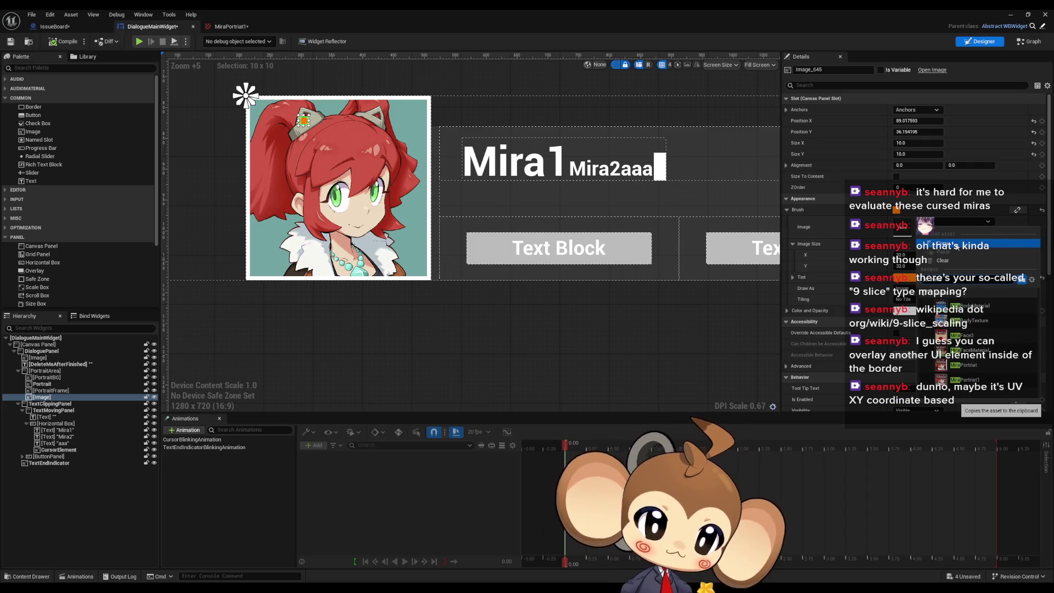
left_click(980, 381)
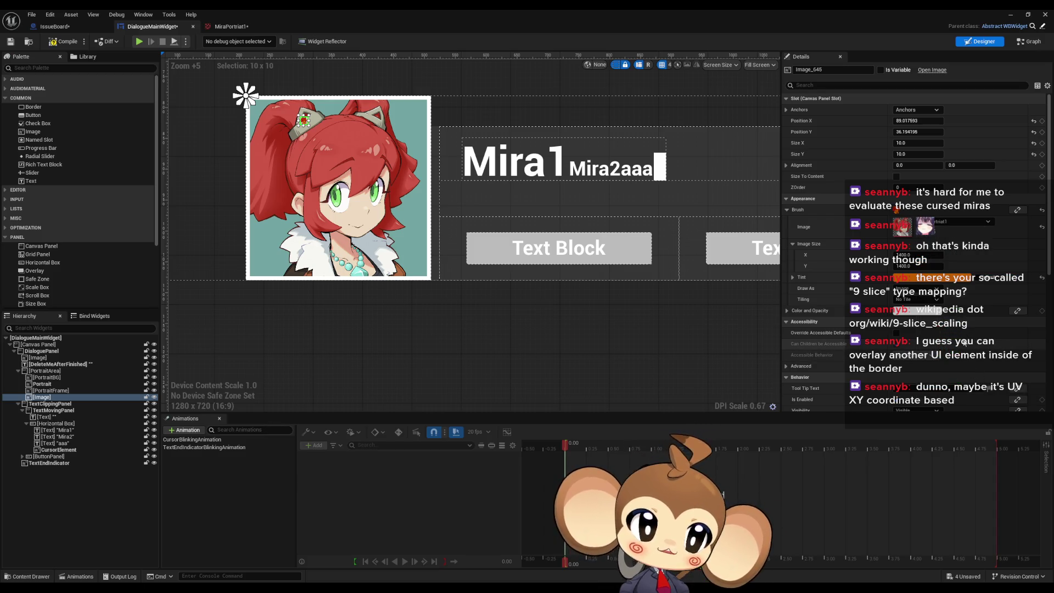
- Tint the image white and stretch it into a wide strip about 165×51
scroll(284, 149, "up", 3)
left_click(909, 278)
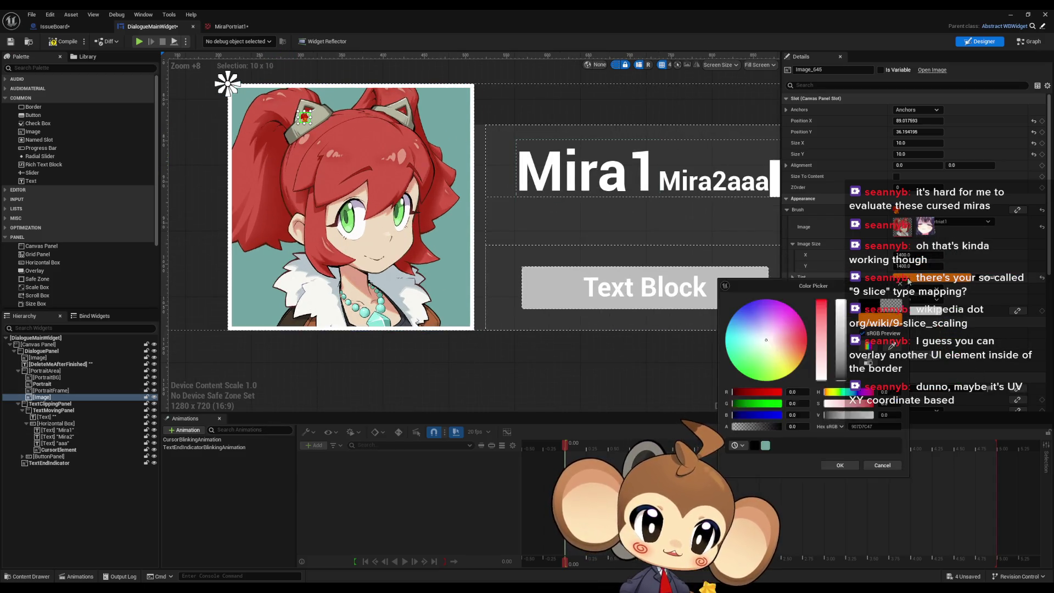
left_click(823, 362)
left_click(838, 465)
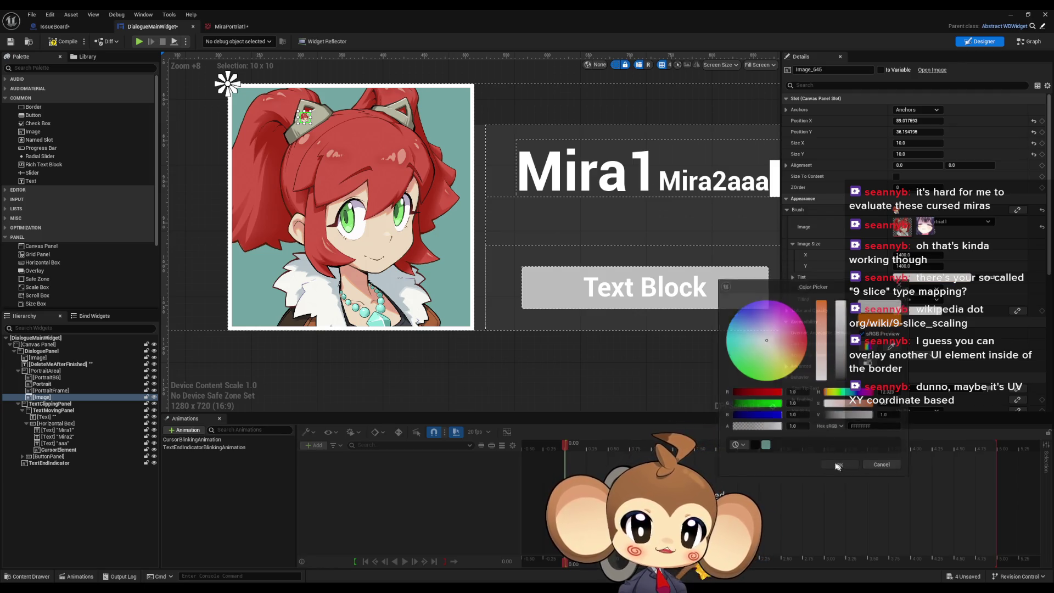
scroll(307, 118, "up", 5)
left_click_drag(314, 137, 574, 207)
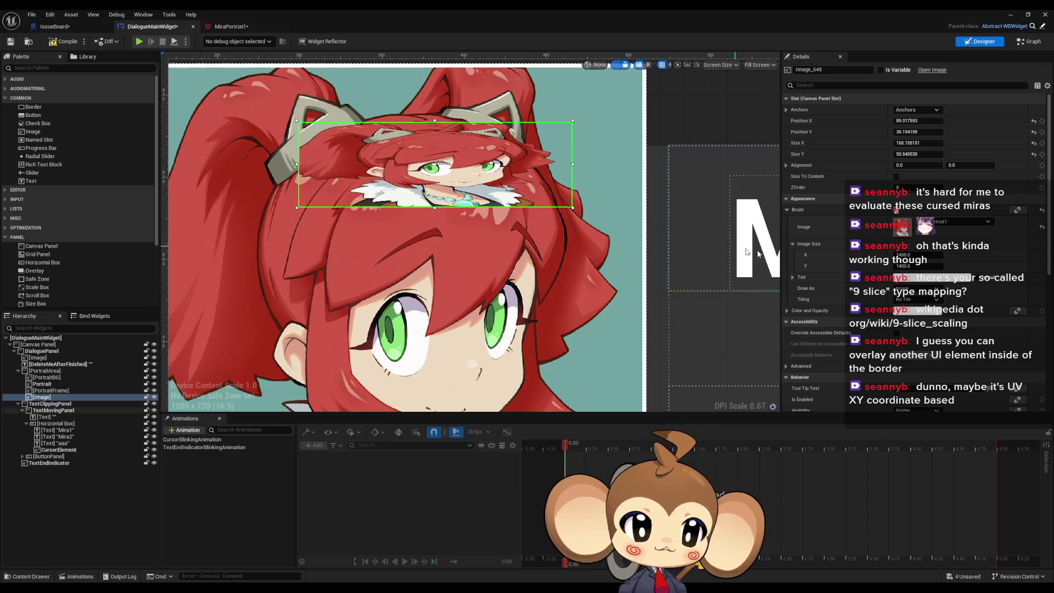
- Try the brush tiling modes (horizontal, vertical, both) and settle on horizontal tiling
left_click(920, 299)
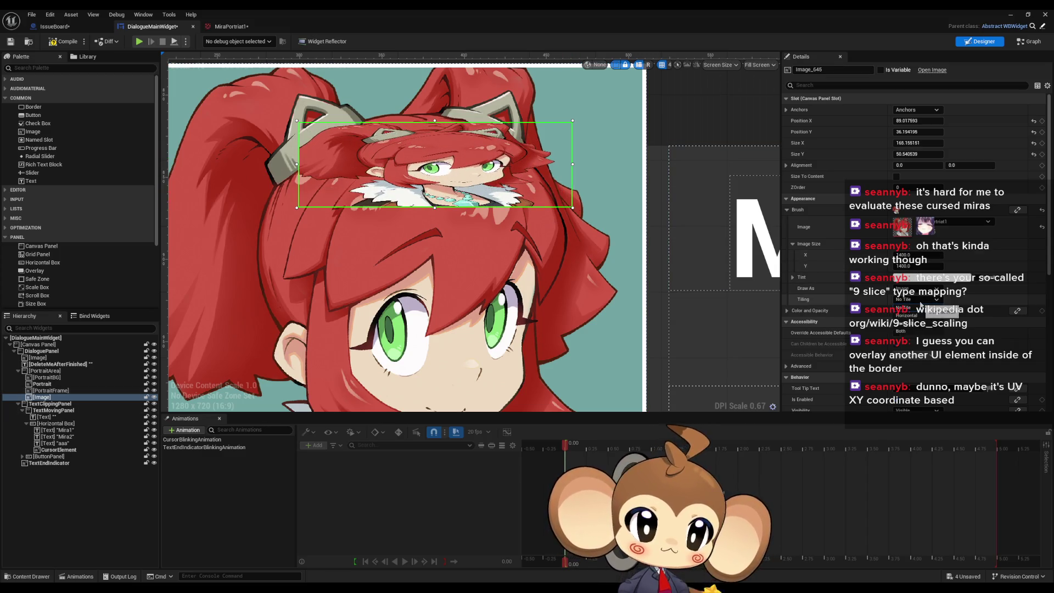
left_click(920, 315)
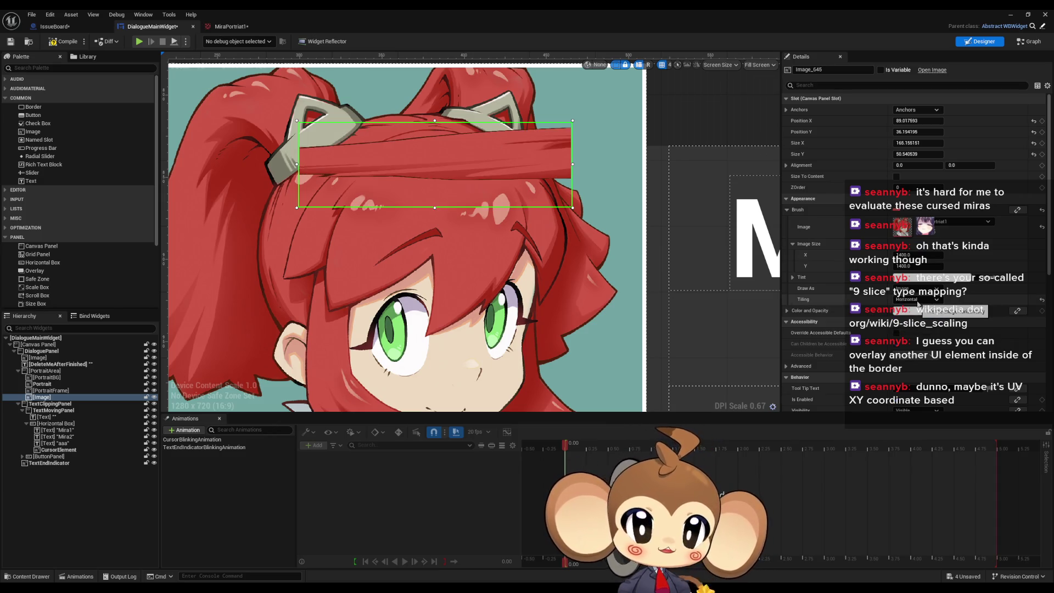
left_click(919, 301)
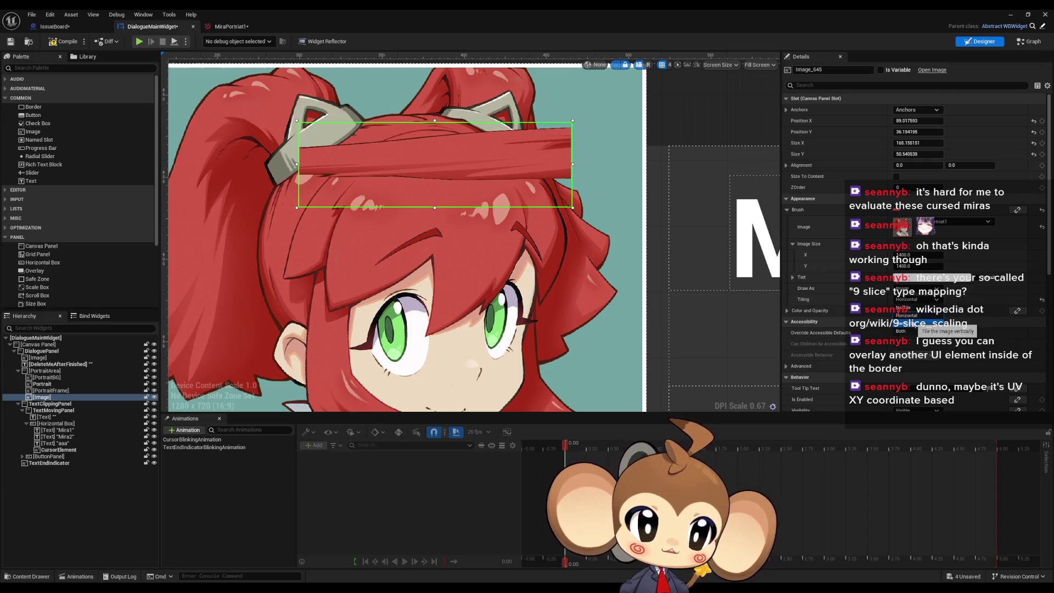
left_click(915, 323)
left_click(915, 300)
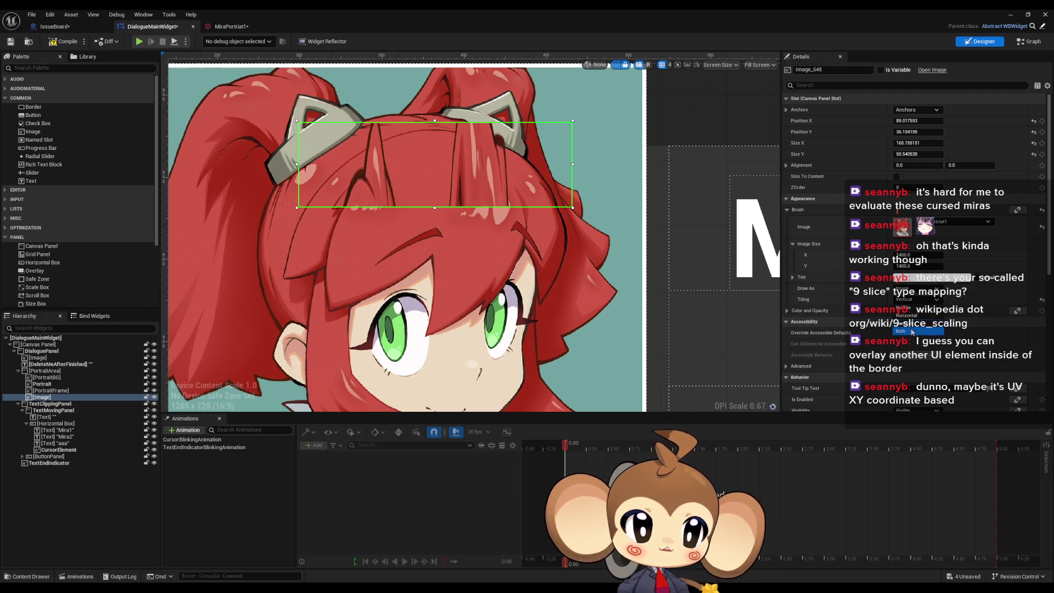
left_click(913, 332)
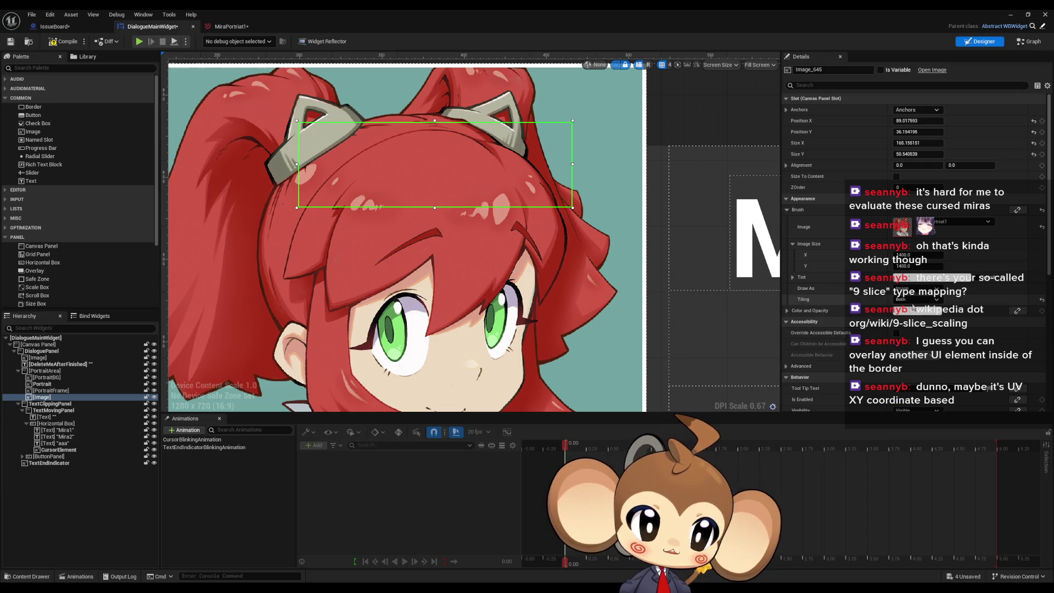
left_click(915, 300)
left_click(912, 317)
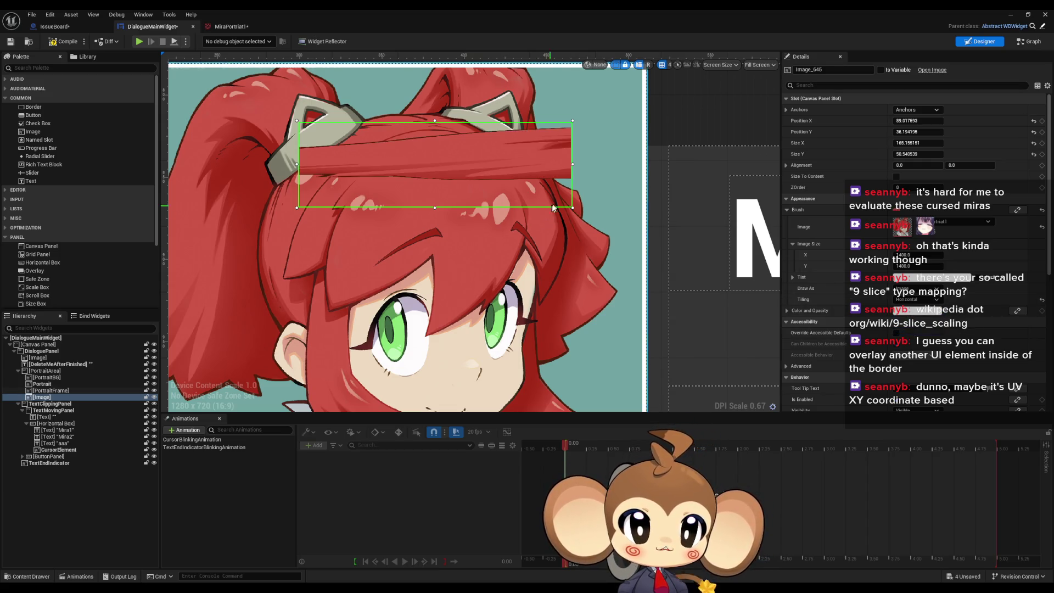
- Narrow the strip to about 113×51, undo a drawn-width change back to 1400, and collapse Color and Opacity
mouse_move(573, 207)
left_mouse_down()
mouse_move(437, 198)
mouse_move(438, 235)
mouse_move(599, 208)
left_mouse_up()
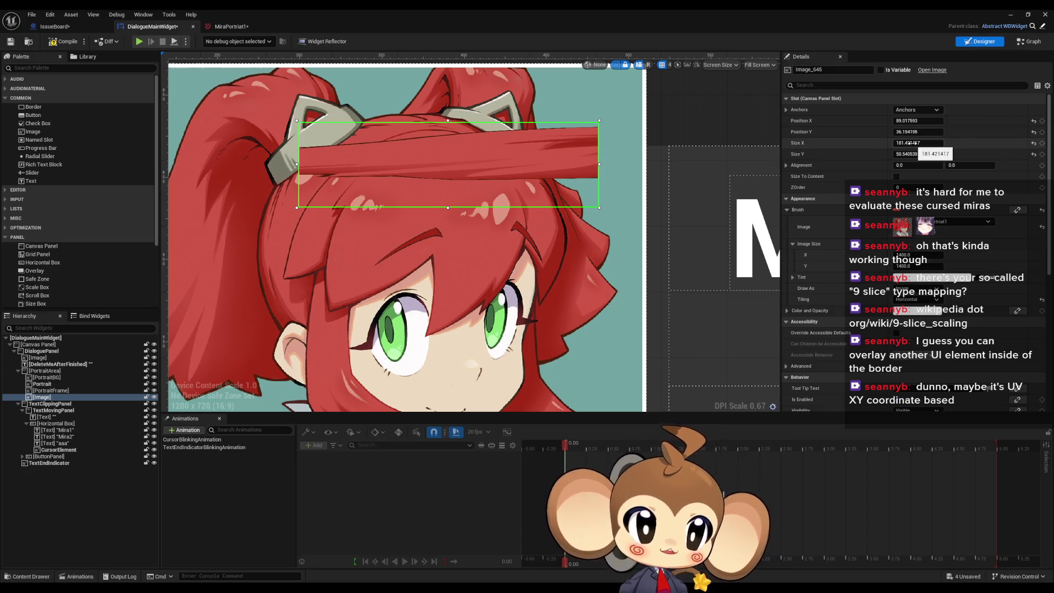
mouse_move(918, 142)
left_mouse_down()
mouse_move(857, 143)
mouse_move(982, 143)
mouse_move(900, 142)
left_mouse_up()
left_click_drag(908, 255, 894, 255)
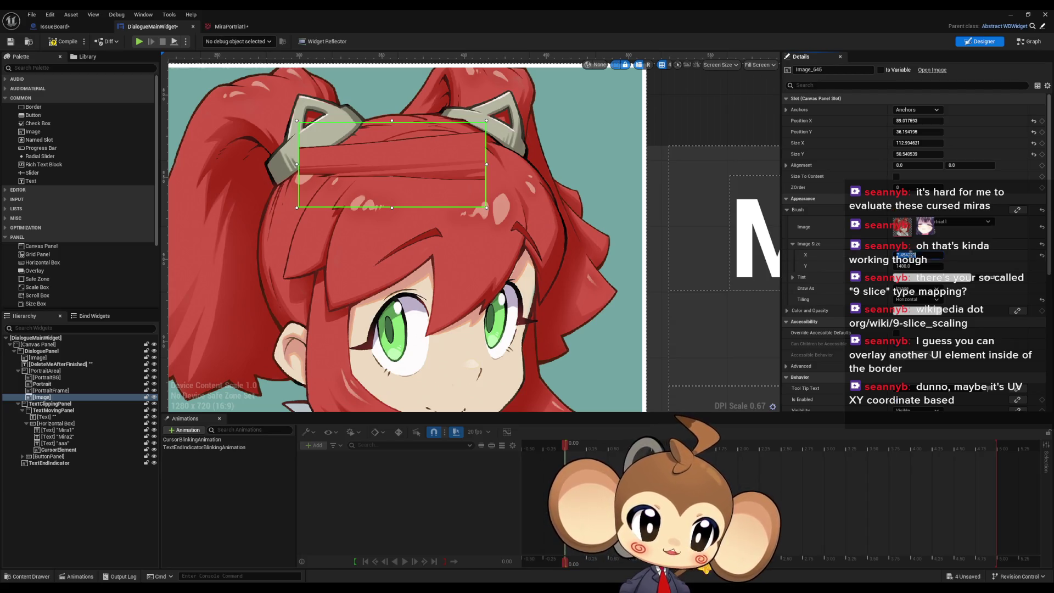
key("ctrl+z")
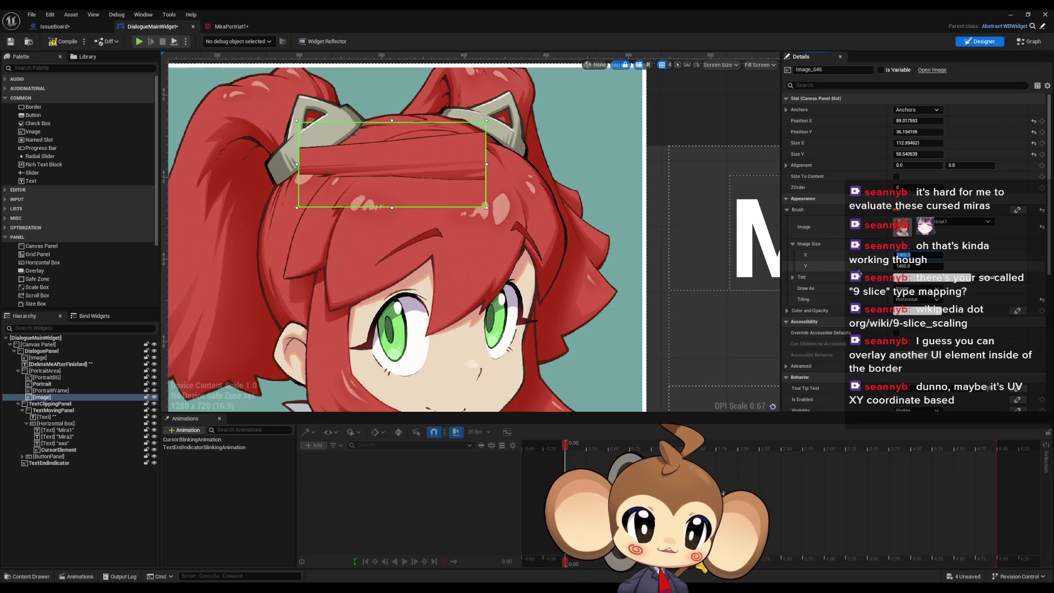
left_click(787, 311)
left_click(786, 312)
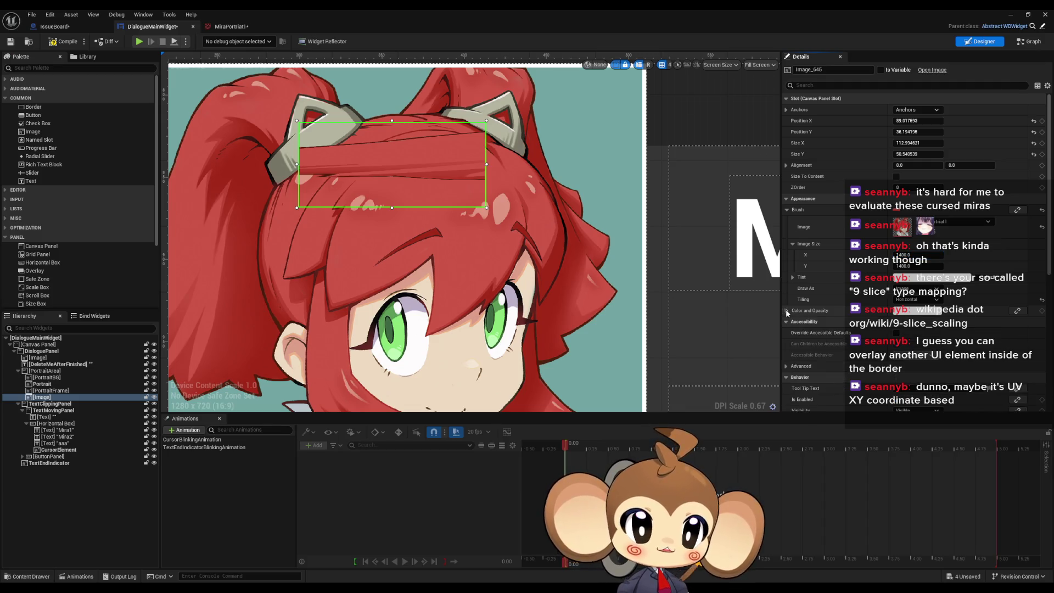
scroll(419, 228, "down", 8)
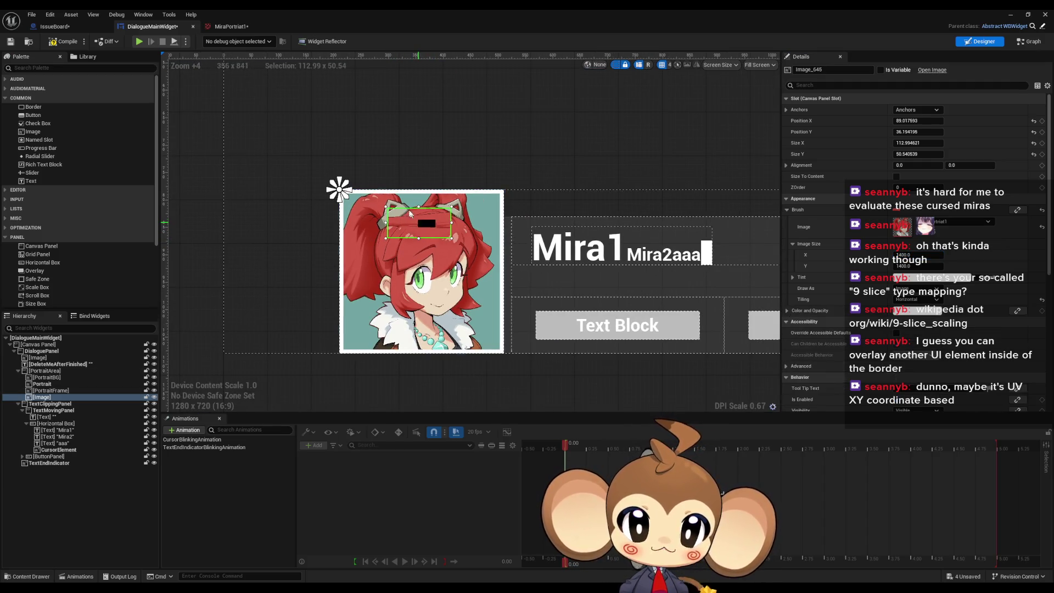
- Move the slice to the upper left, widen it, and set its Image Size to 150×15
mouse_move(418, 228)
left_mouse_down()
mouse_move(315, 102)
mouse_move(300, 102)
left_mouse_up()
scroll(387, 130, "down", 3)
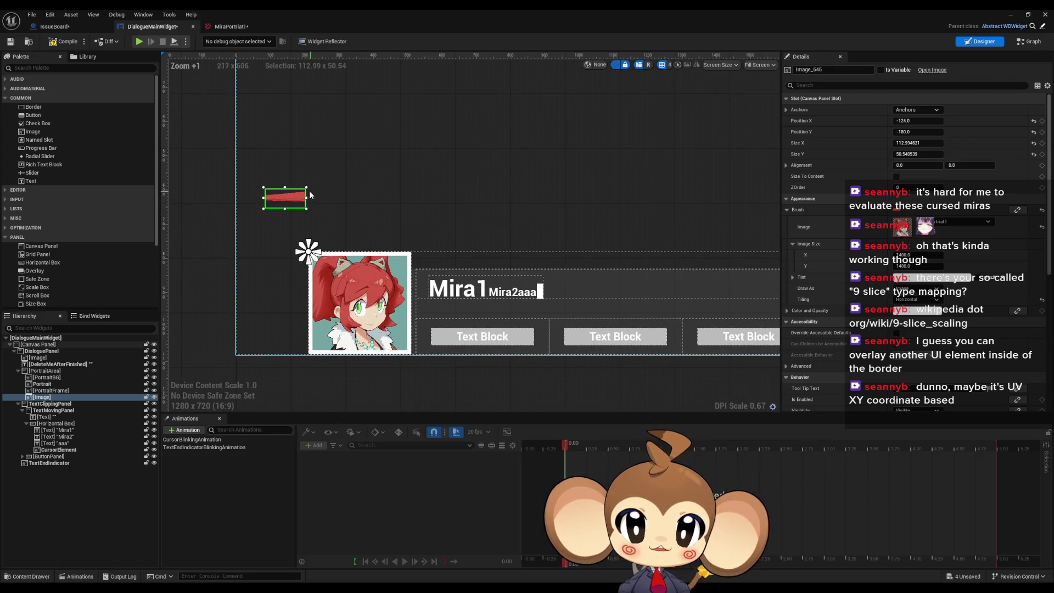
mouse_move(309, 197)
left_mouse_down()
mouse_move(760, 196)
mouse_move(581, 214)
mouse_move(666, 215)
left_mouse_up()
scroll(581, 214, "down", 1)
scroll(395, 218, "up", 3)
left_click_drag(394, 218, 496, 225)
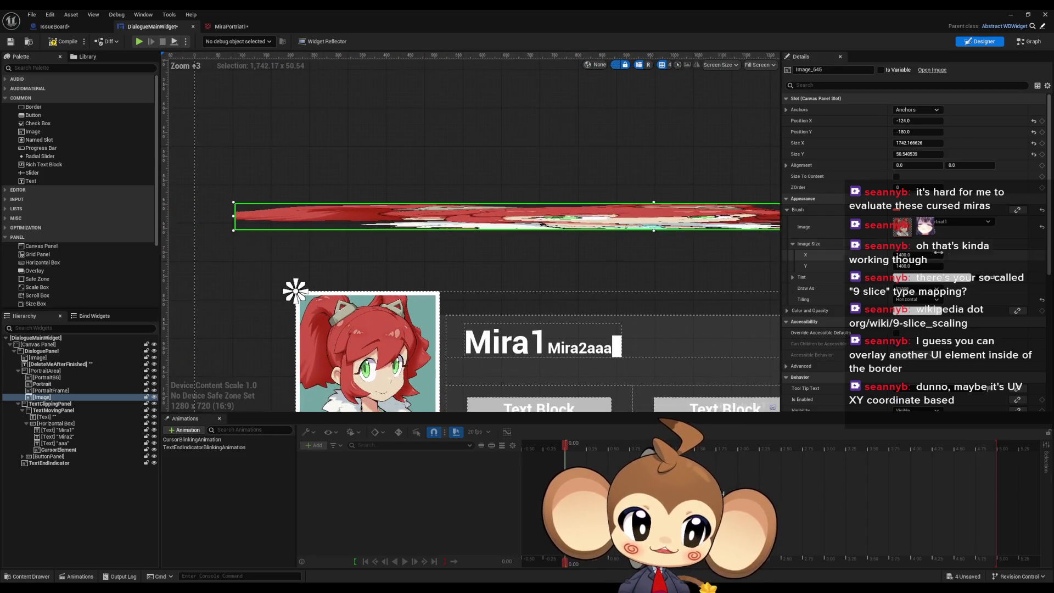
left_click(916, 255)
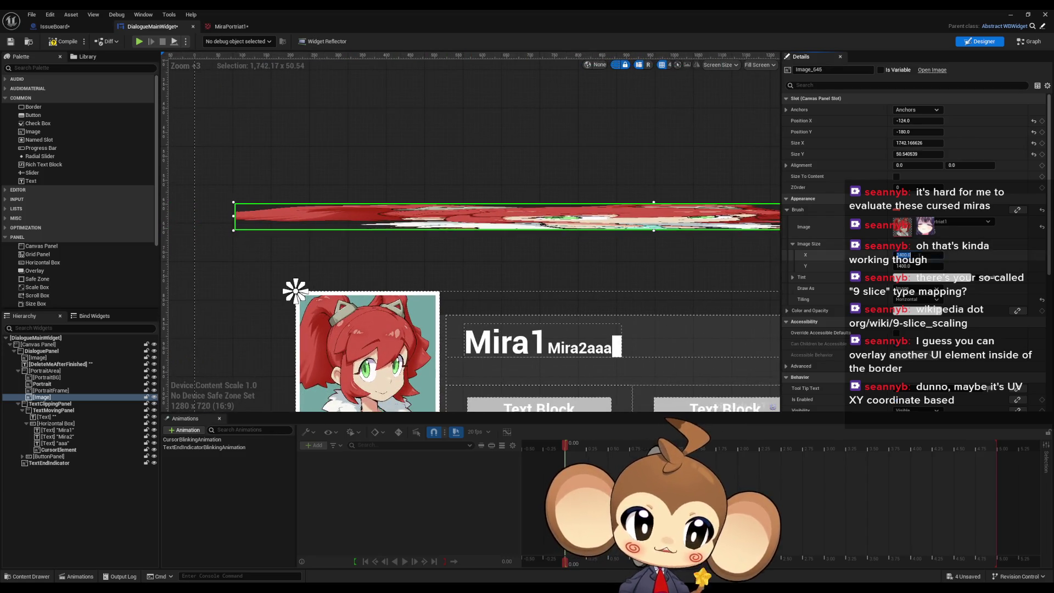
left_click(929, 266)
type("15")
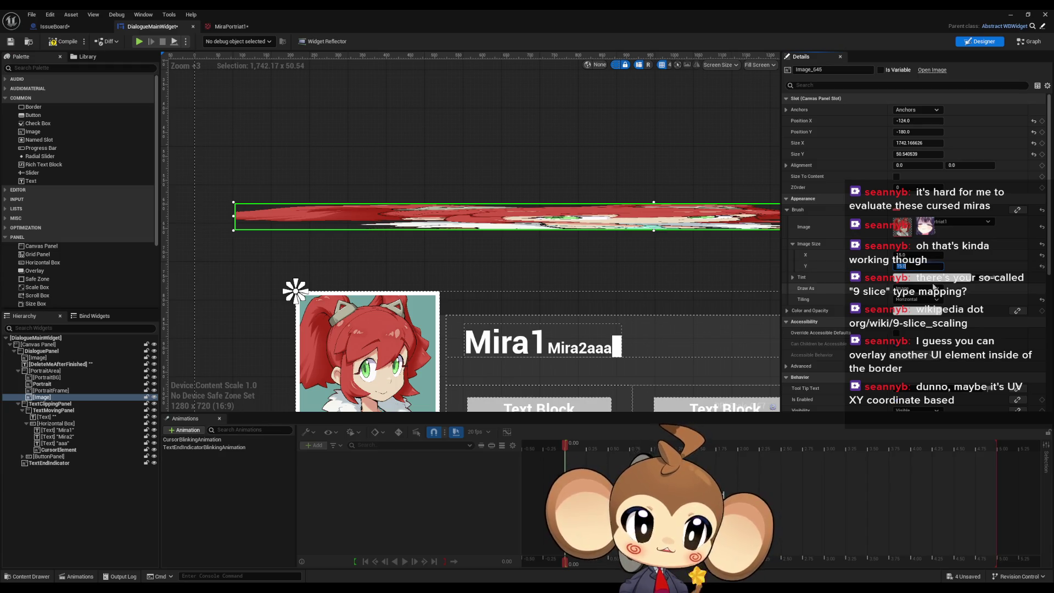
key("shift+Tab")
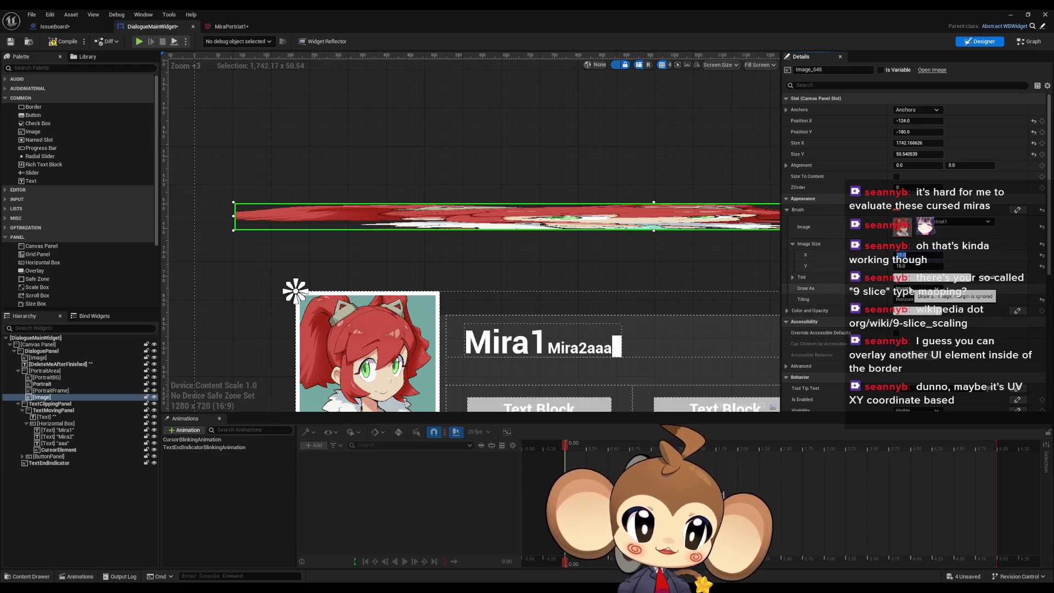
- Toggle Draw As to Border and back to Image, and set Tiling to No Tile
left_click(914, 289)
left_click(915, 297)
left_click(914, 289)
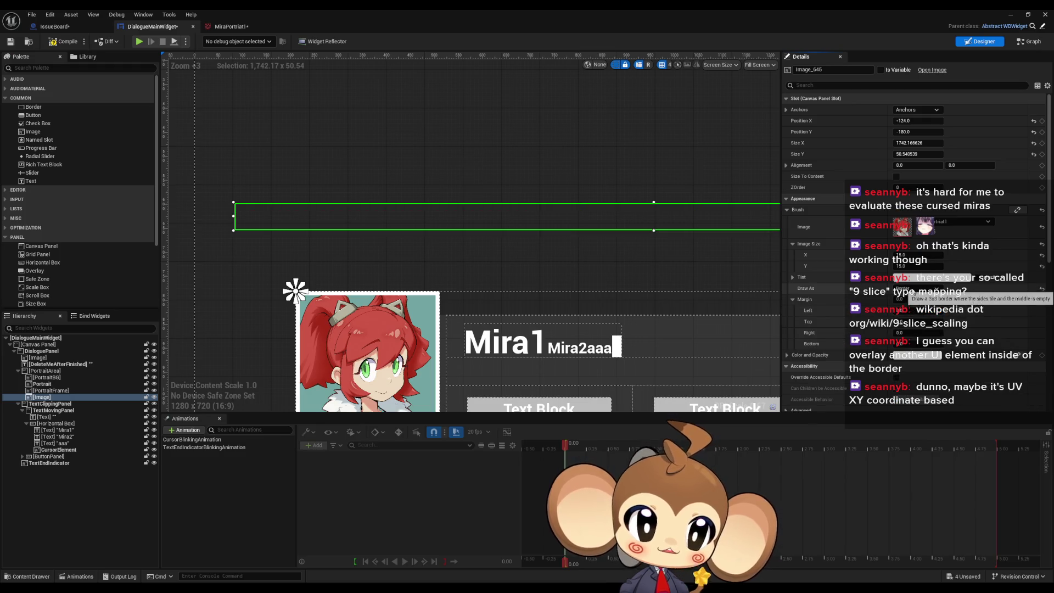
left_click(912, 302)
left_click(914, 299)
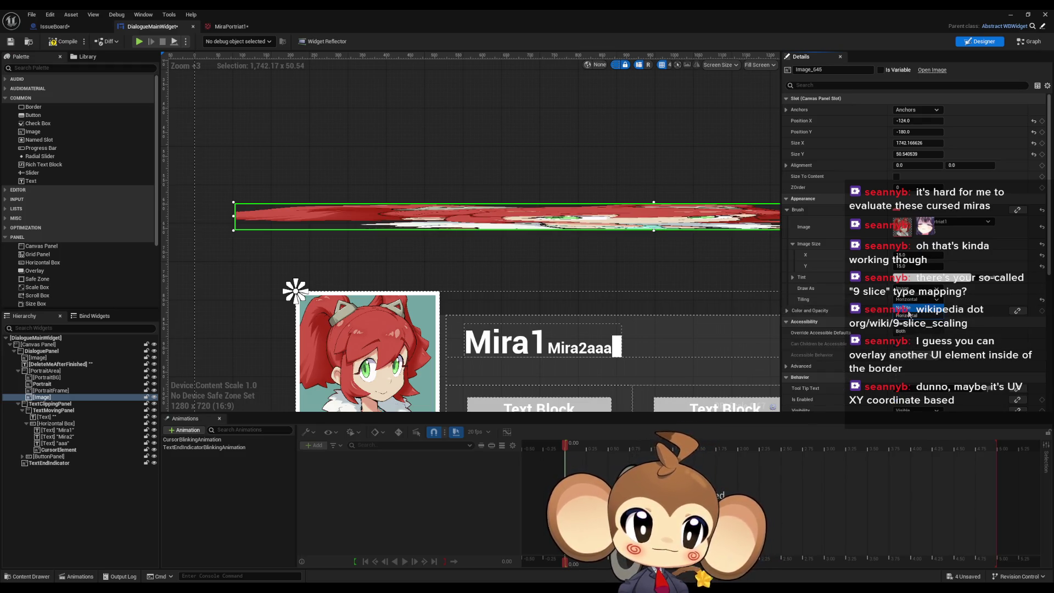
left_click(911, 309)
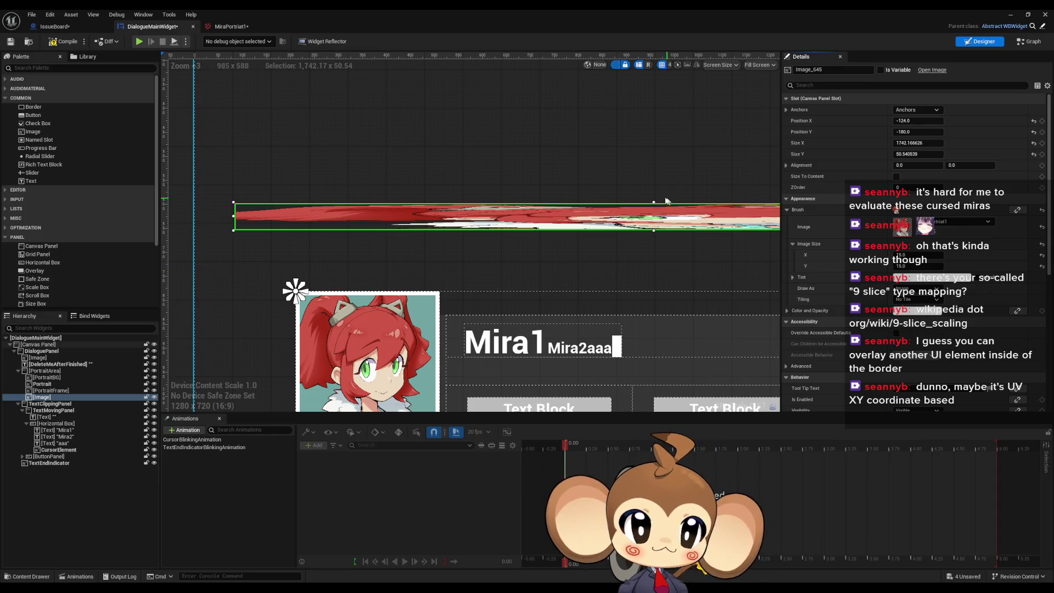
- Set the image widget's Size X and Size Y to 100
left_click_drag(654, 202, 653, 61)
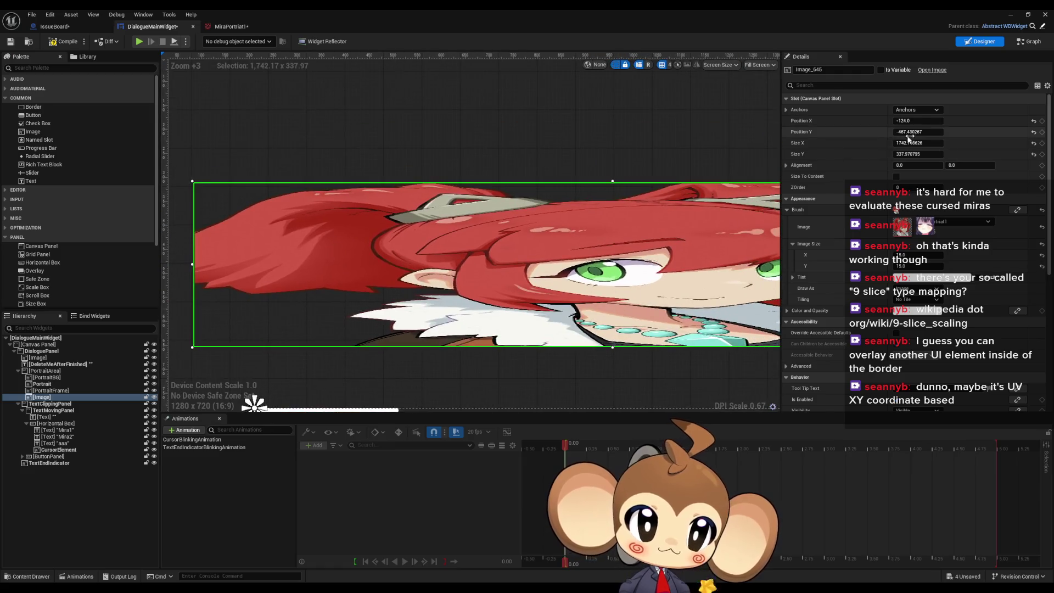
left_click(915, 142)
type("100")
key("Tab")
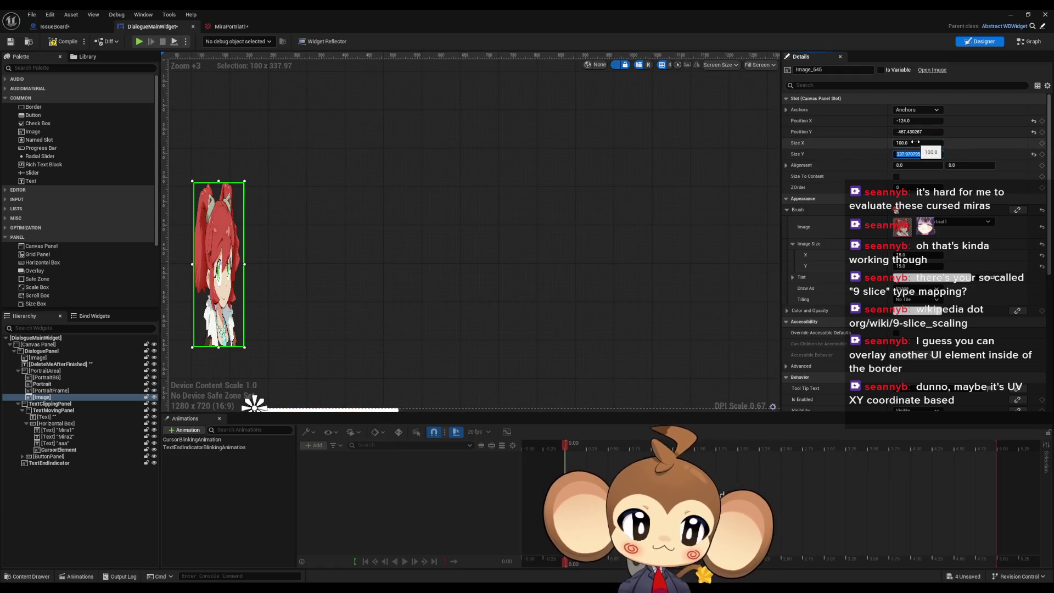
type("100")
key("Return")
scroll(271, 174, "up", 7)
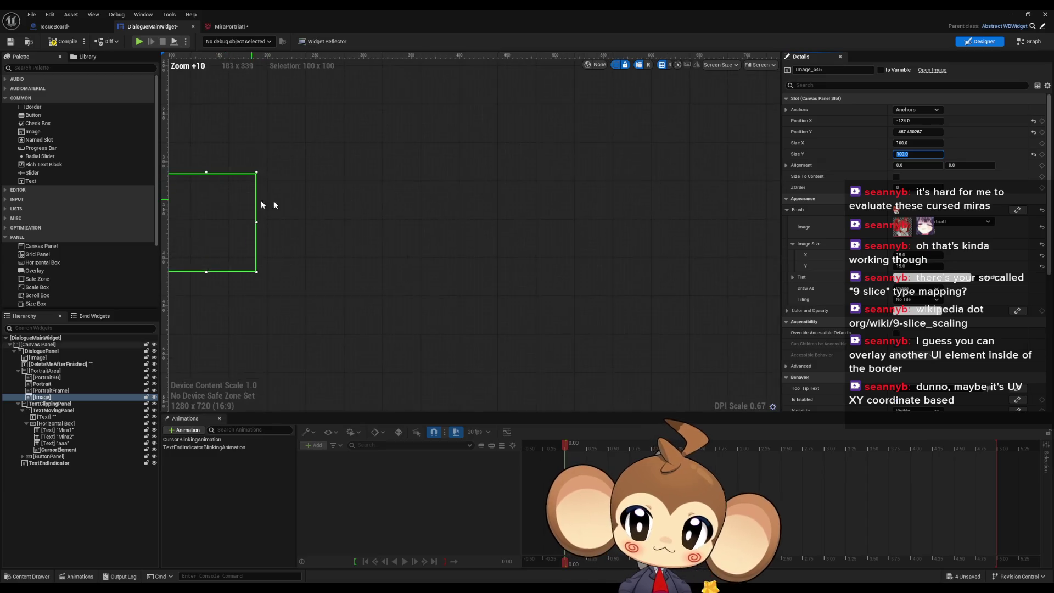
- Move the square image toward the portrait's top-left corner and set Tiling to Horizontal
left_click_drag(267, 205, 433, 217)
scroll(433, 217, "down", 8)
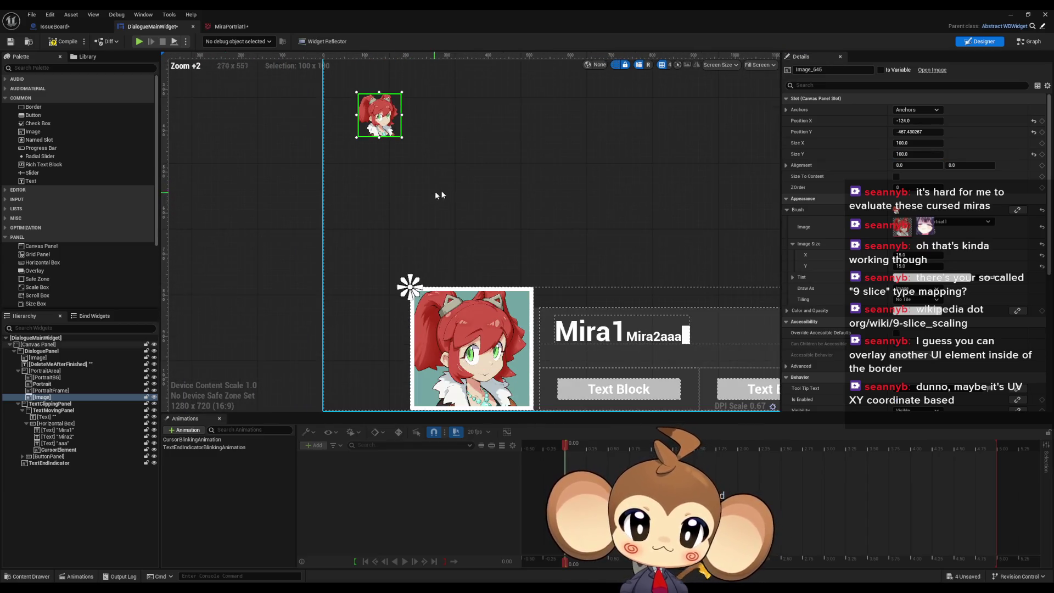
left_click_drag(915, 120, 969, 131)
scroll(445, 316, "up", 8)
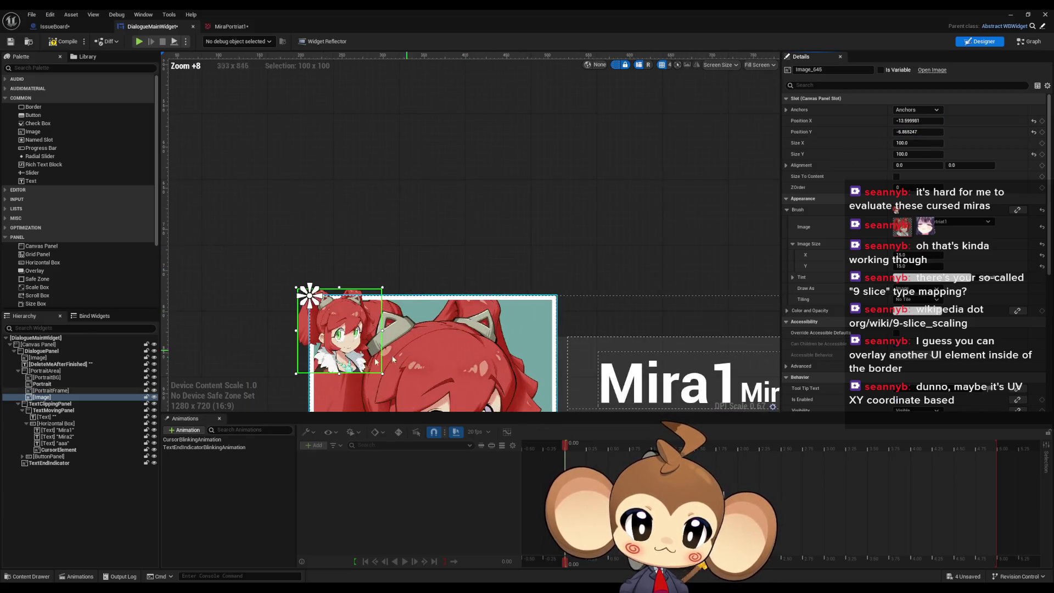
left_click_drag(346, 353, 555, 333)
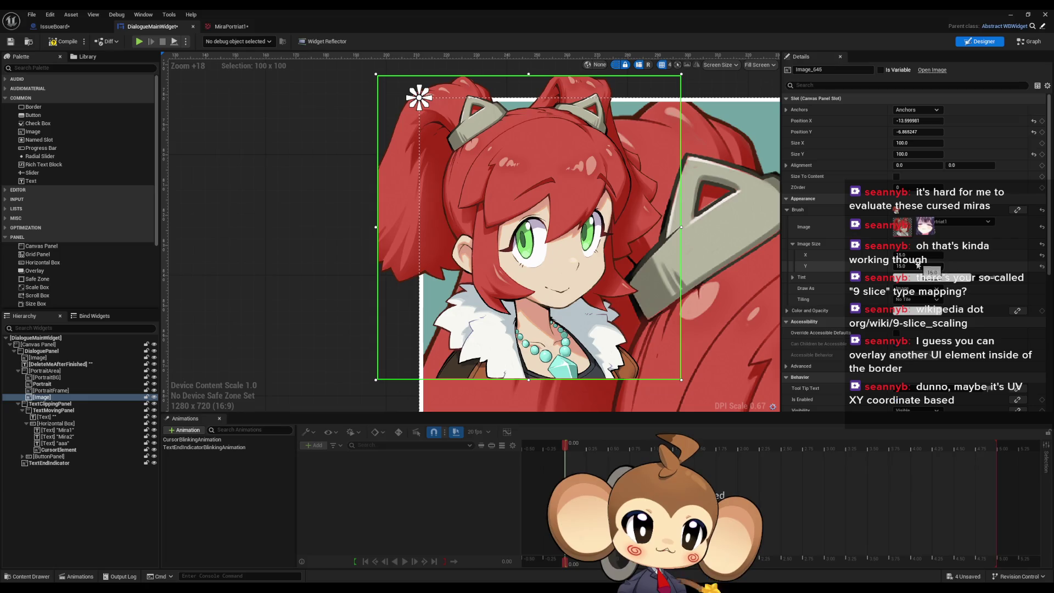
left_click(916, 300)
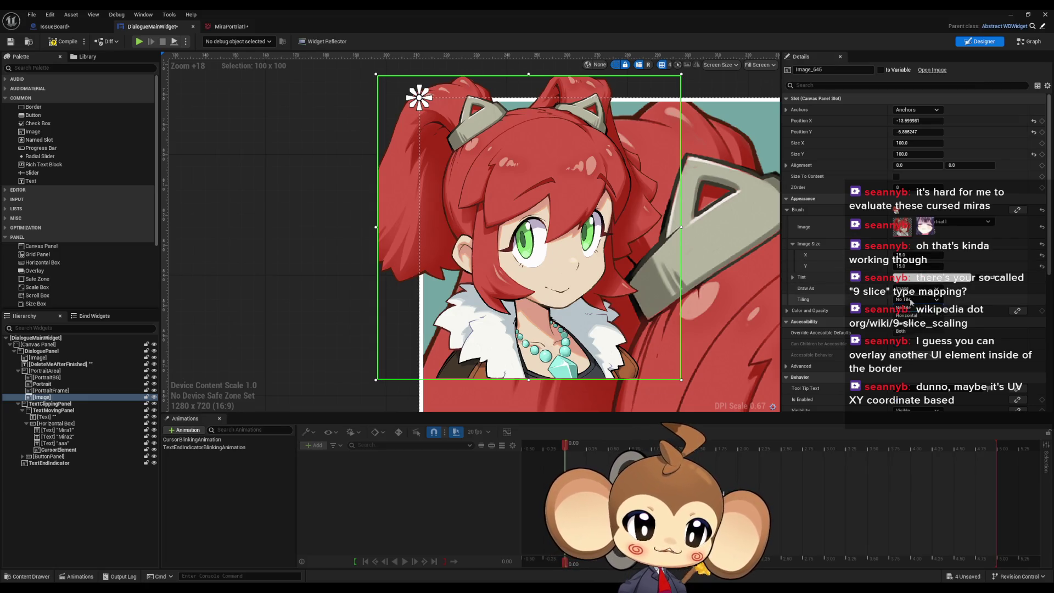
left_click(916, 316)
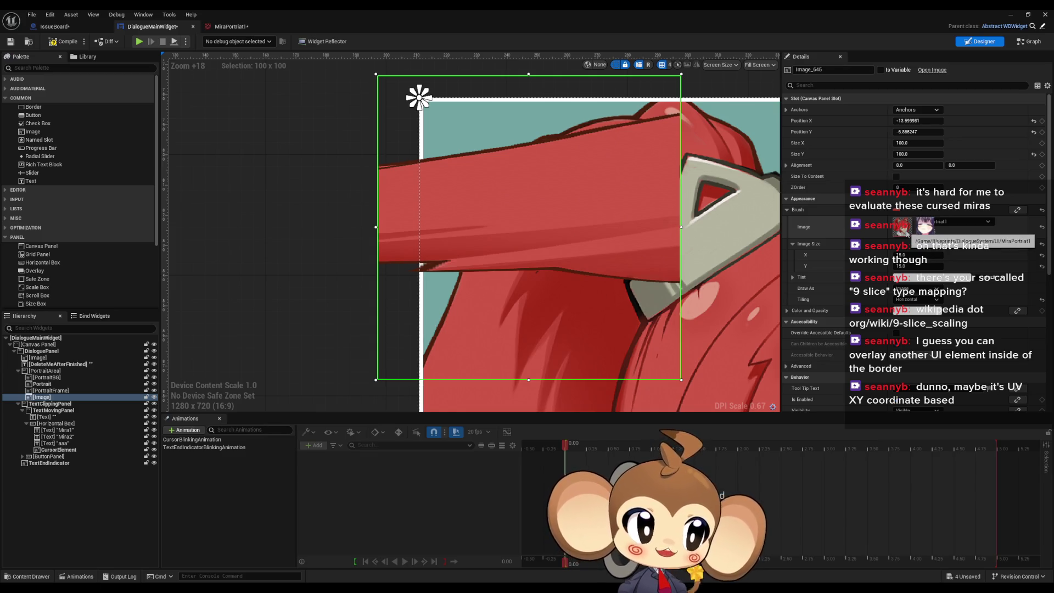
- Delete the test image widget, leaving the clean 300×300 portrait
scroll(515, 280, "down", 10)
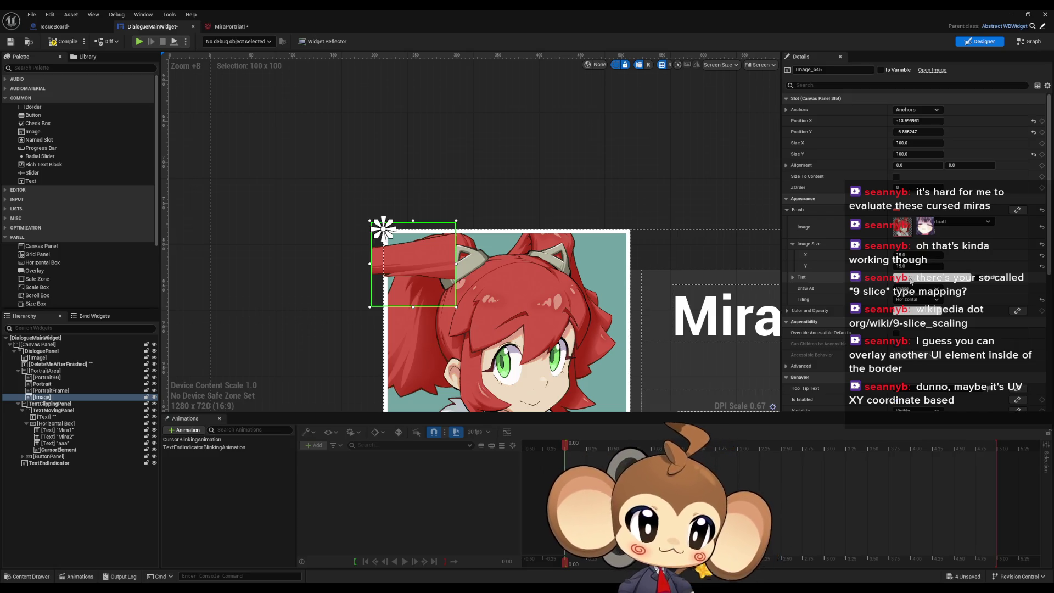
scroll(908, 282, "down", 3)
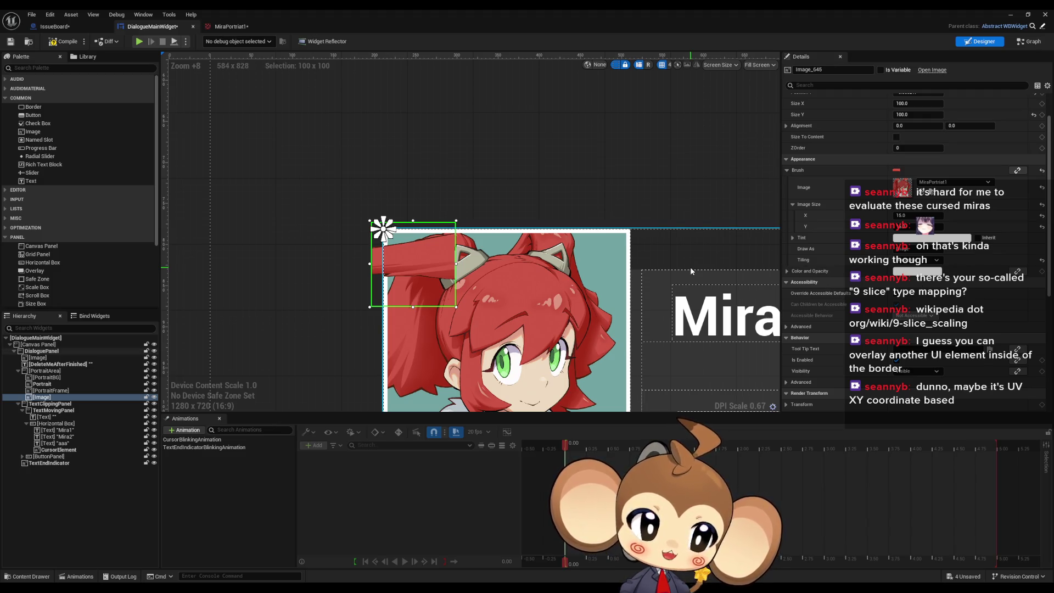
mouse_move(455, 263)
left_mouse_down()
mouse_move(458, 193)
mouse_move(404, 143)
left_mouse_up()
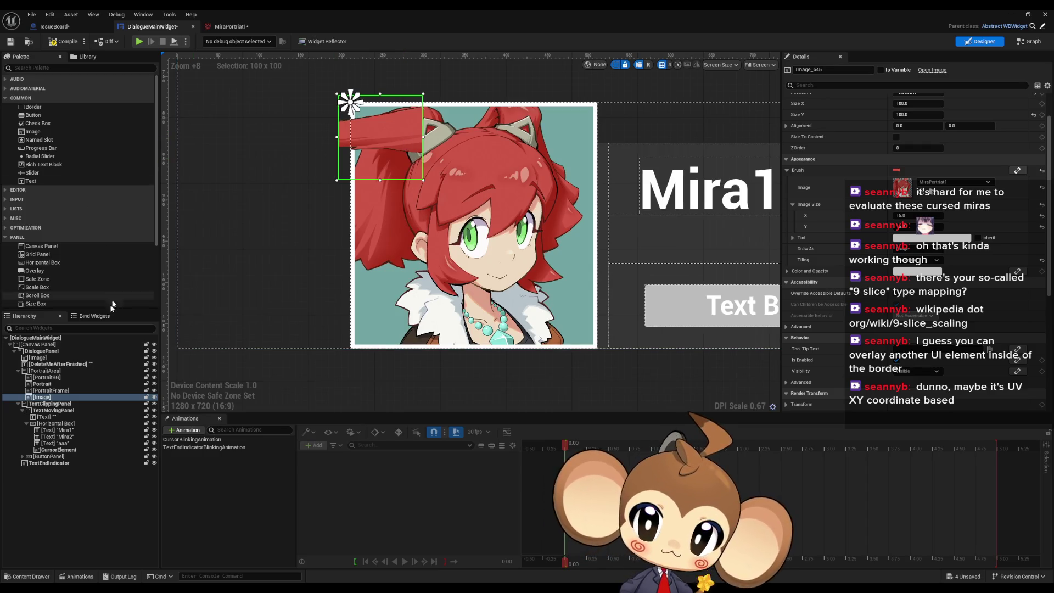
left_click(51, 391)
left_click(41, 398)
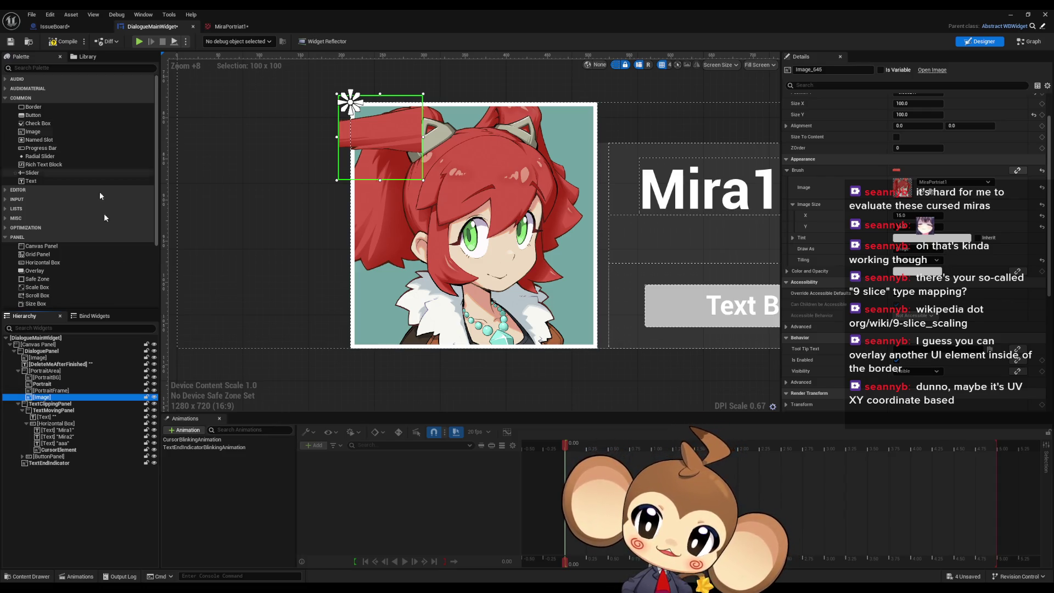
left_click_drag(51, 397, 61, 391)
- Add a Grid Panel to PortraitArea, full-stretch anchored with 0 offsets, and place an Image inside
left_click(44, 371)
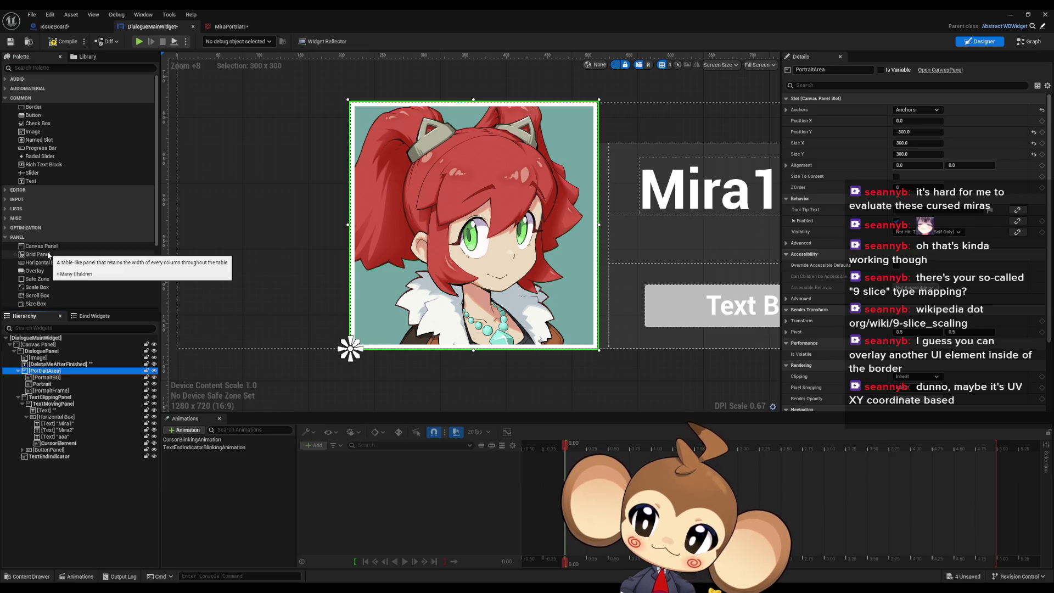
mouse_move(38, 255)
left_mouse_down()
mouse_move(93, 365)
mouse_move(44, 373)
mouse_move(45, 395)
left_mouse_up()
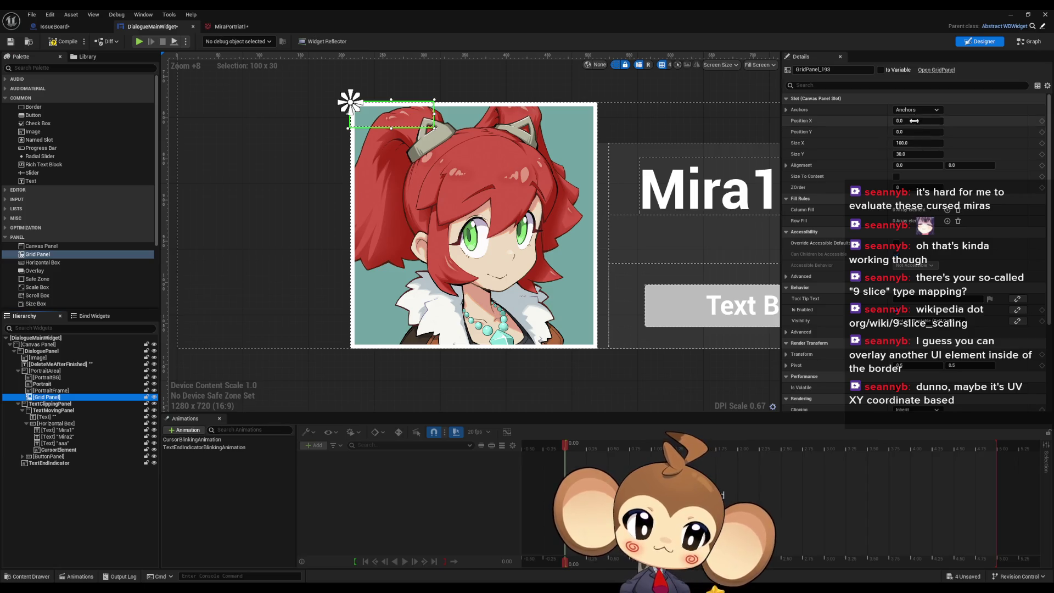
left_click(915, 110)
left_click(999, 220)
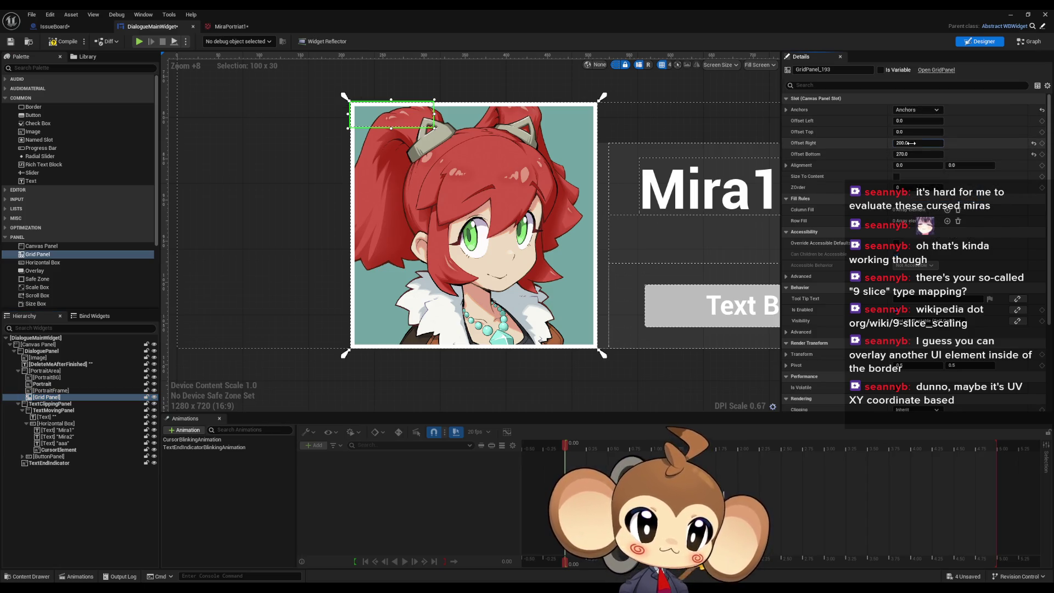
left_click(911, 153)
type("0")
key("Return")
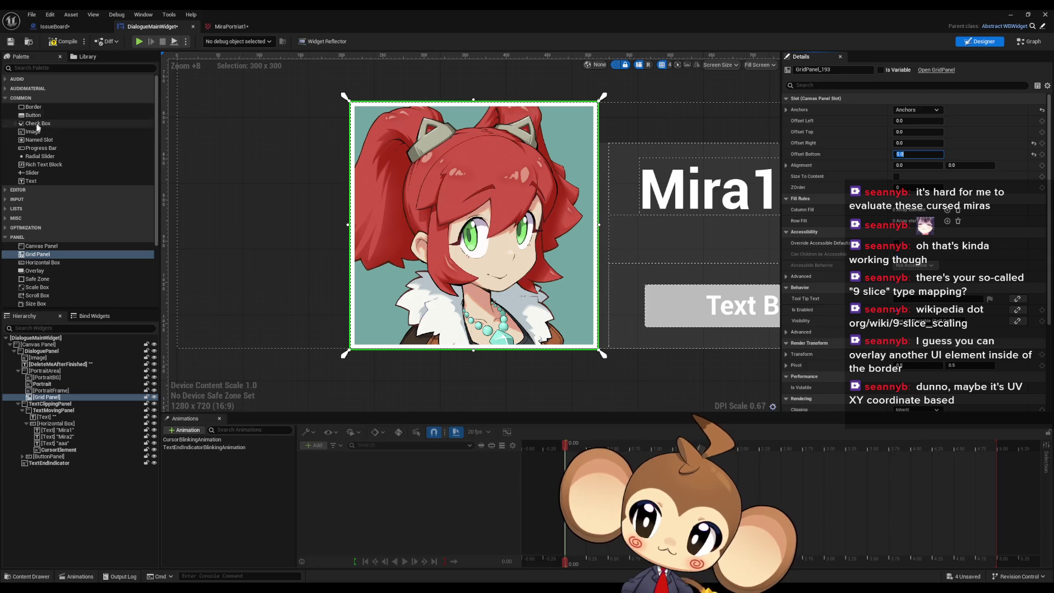
mouse_move(33, 132)
left_mouse_down()
mouse_move(122, 304)
mouse_move(53, 400)
left_mouse_up()
left_click(51, 404)
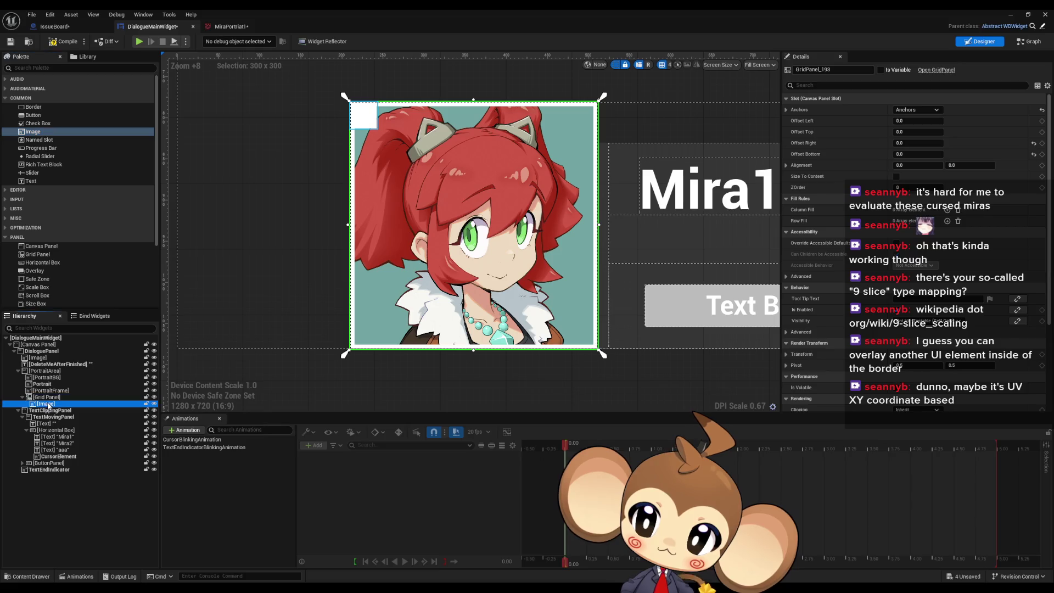
- Duplicate the image slice three times and place the second and third slices in columns 1 and 2
key("ctrl+d")
key("ctrl+d")
key("ctrl+d")
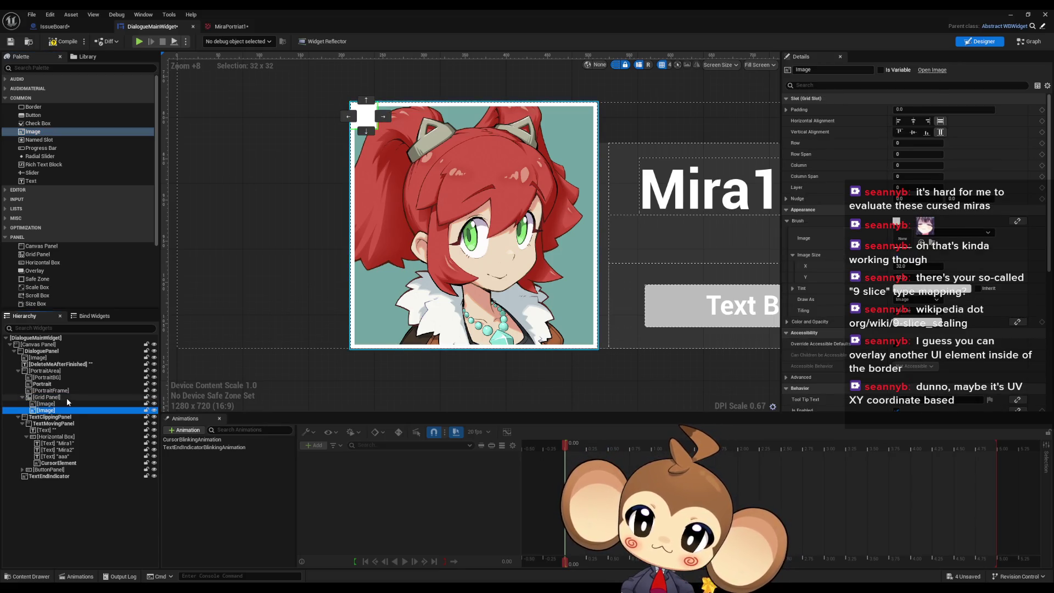
key("ctrl+d")
key("ctrl+d")
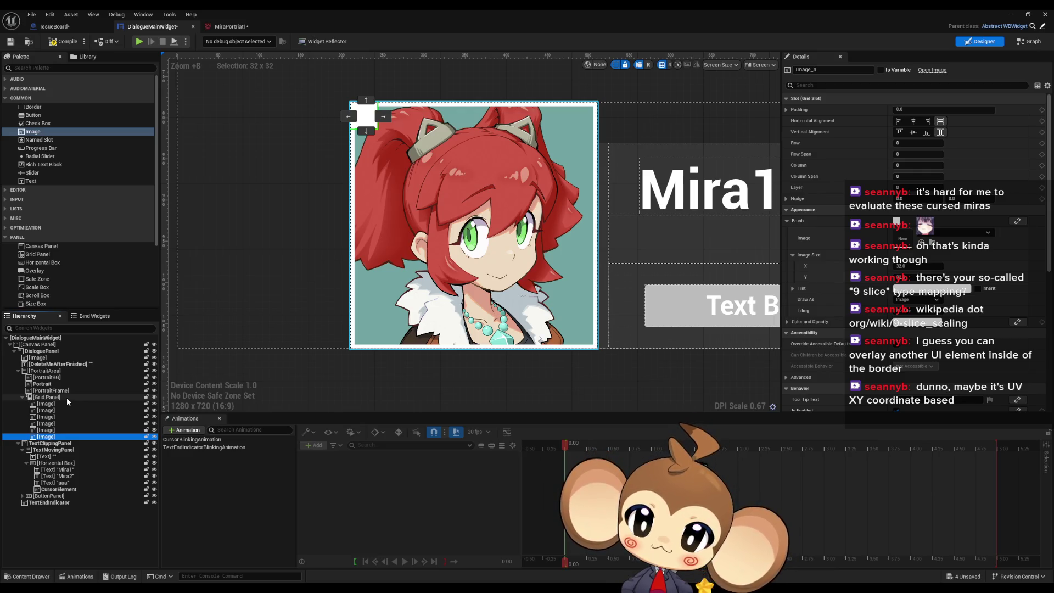
key("ctrl+d")
key("ctrl+d")
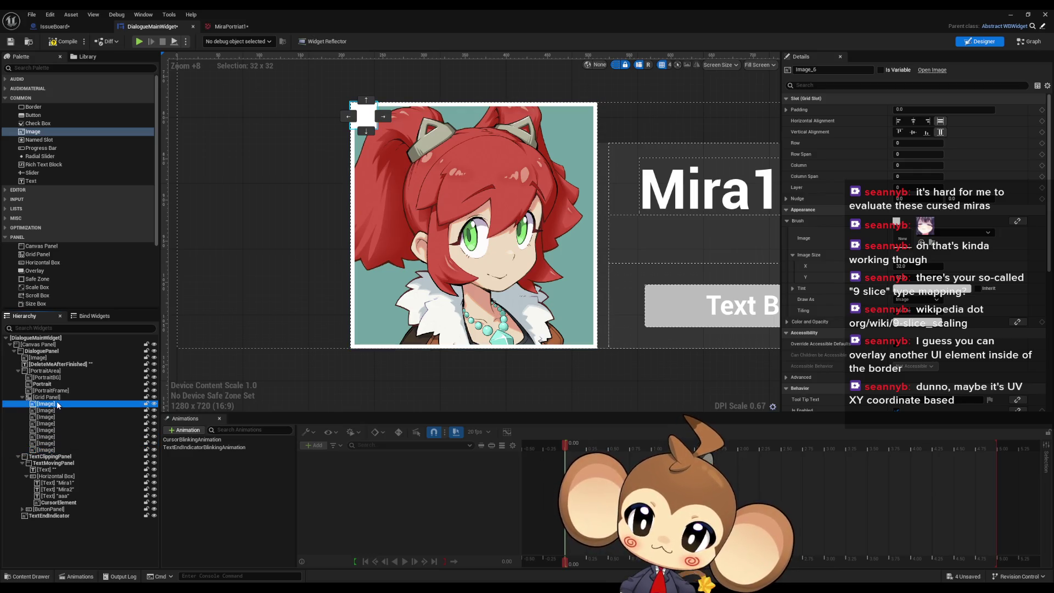
left_click(46, 410)
left_click(383, 116)
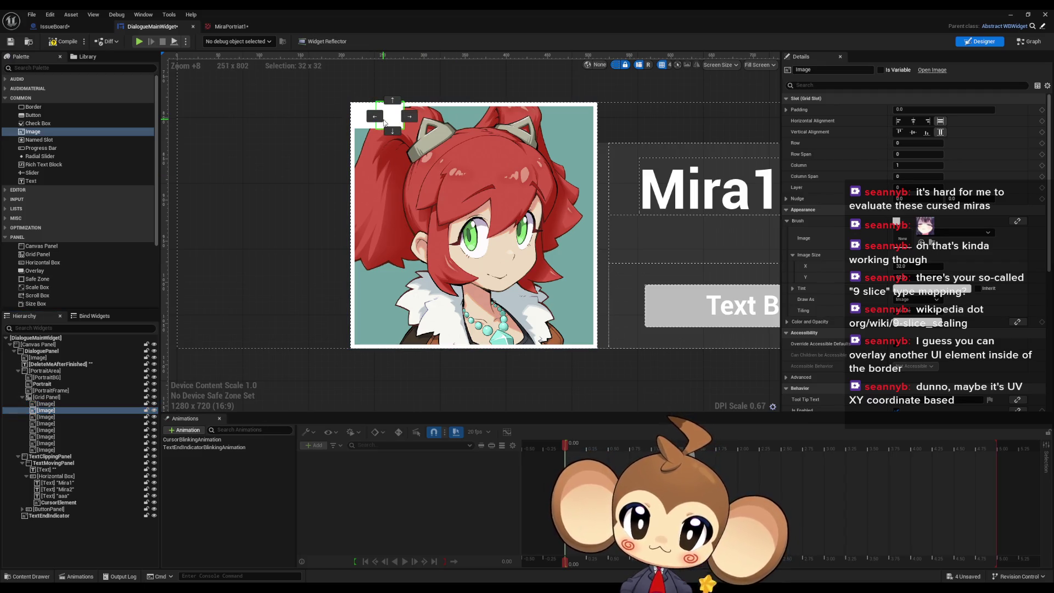
left_click(48, 417)
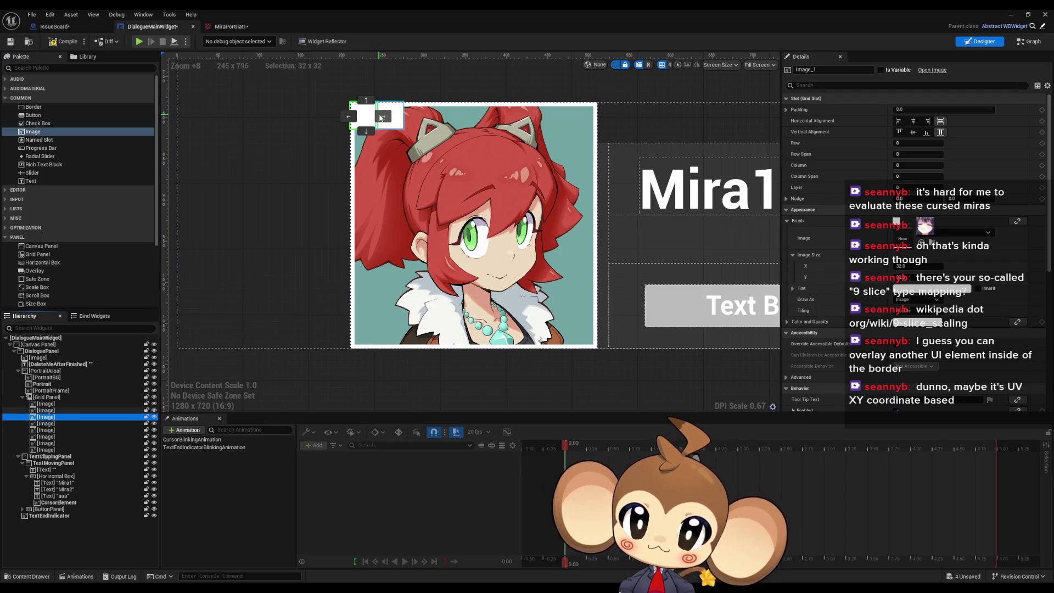
left_click(383, 116)
left_click(411, 117)
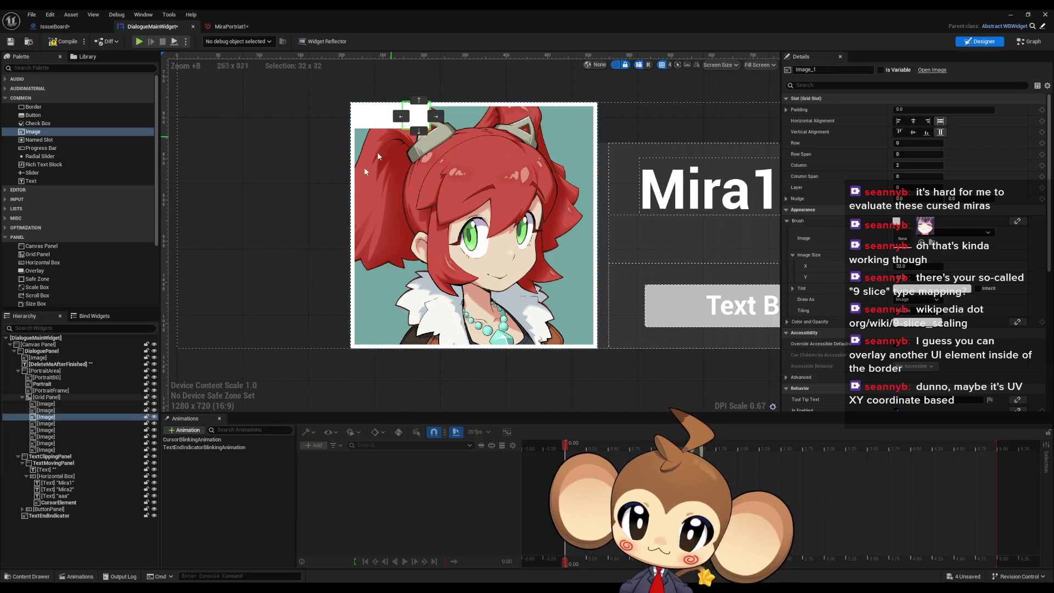
- Move the fourth slice into column 2 and the fifth slice to row 2, column 2
left_click(46, 423)
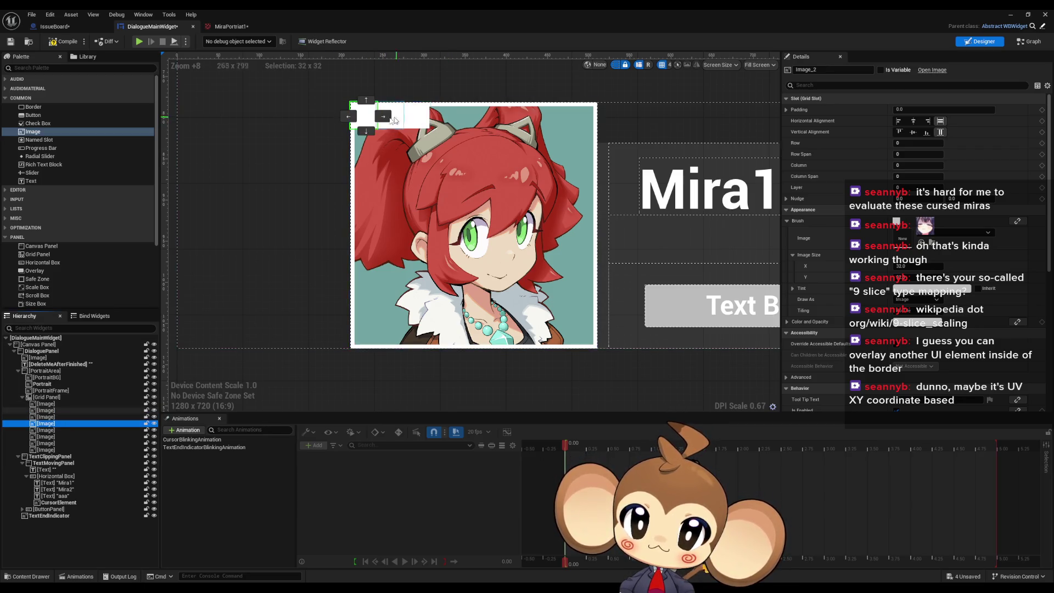
left_click(384, 146)
left_click(411, 145)
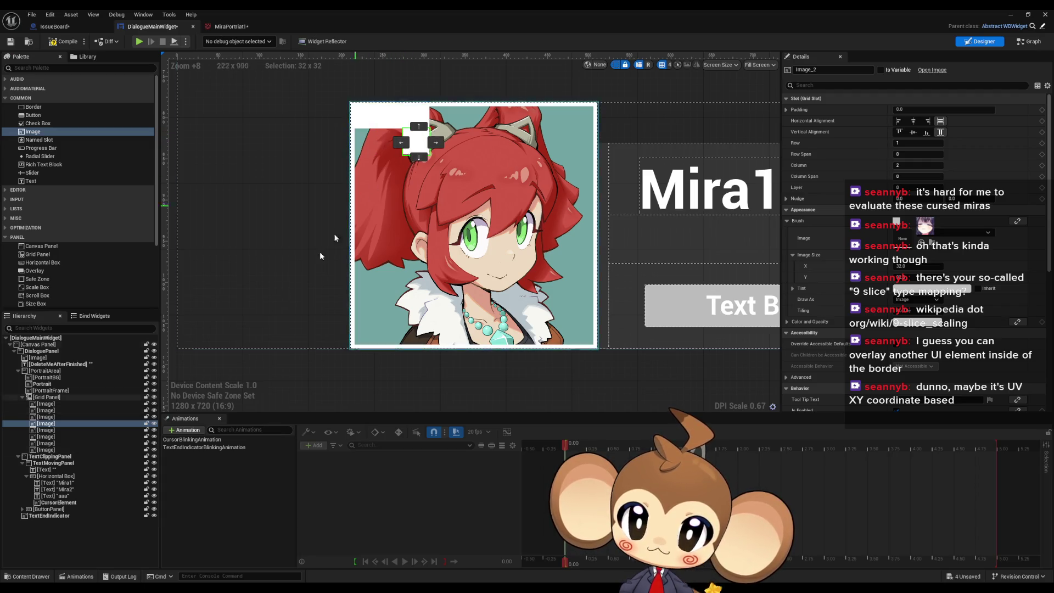
left_click(363, 115)
left_click(366, 131)
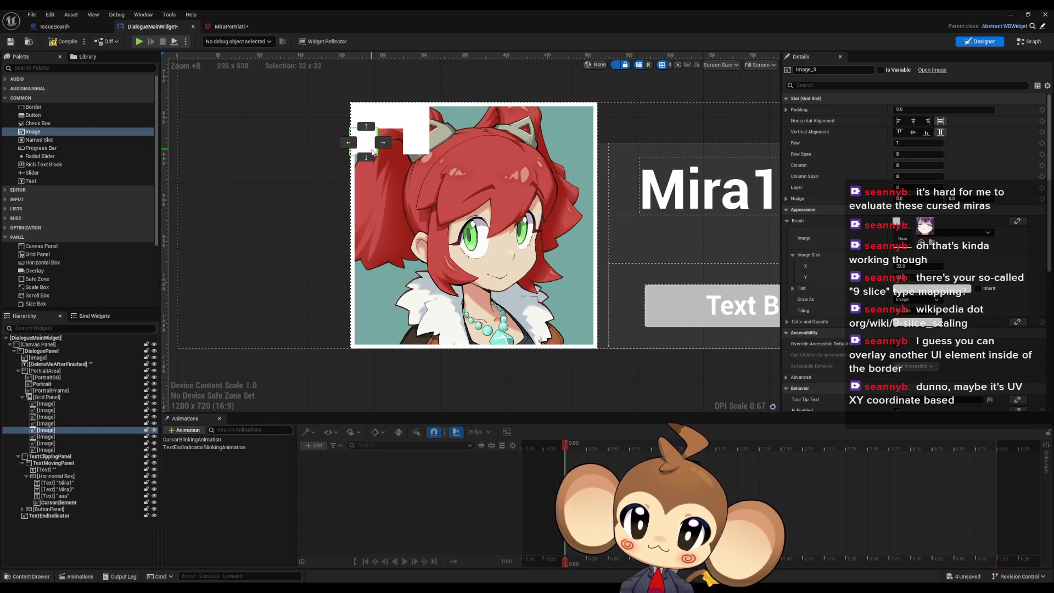
left_click(366, 157)
left_click(385, 171)
left_click(412, 170)
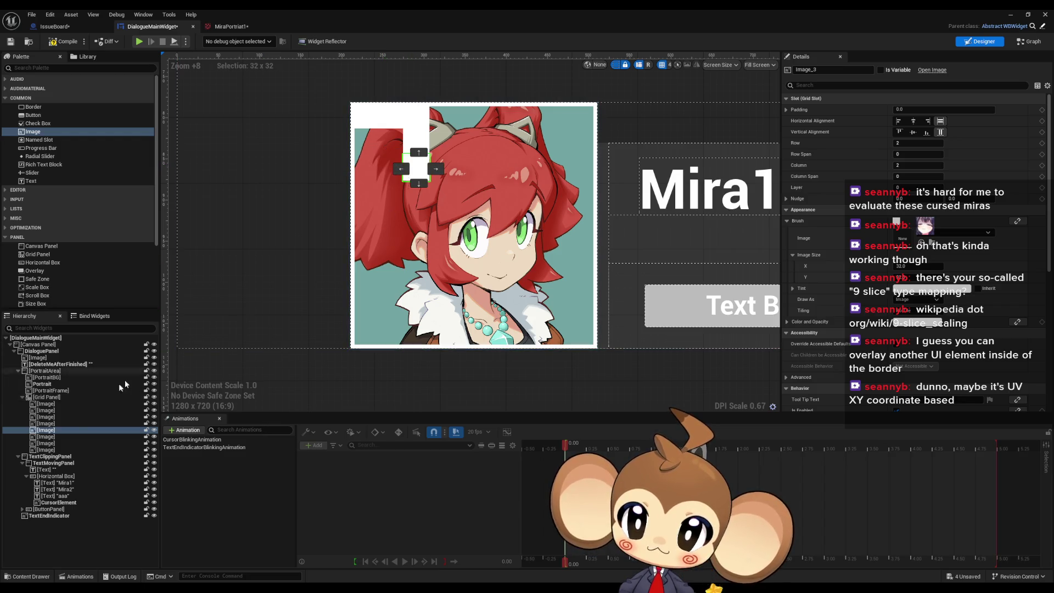
- Place the sixth slice at row 2, column 1, the seventh in row 2 and the eighth in row 1
left_click(413, 168)
left_click(366, 131)
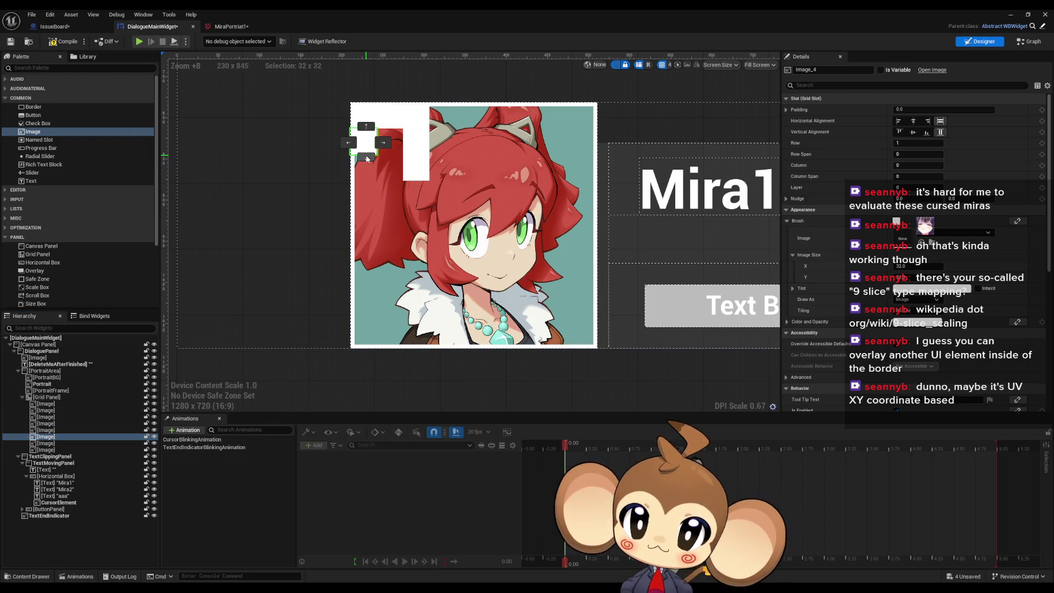
left_click(367, 158)
left_click(383, 168)
left_click(46, 443)
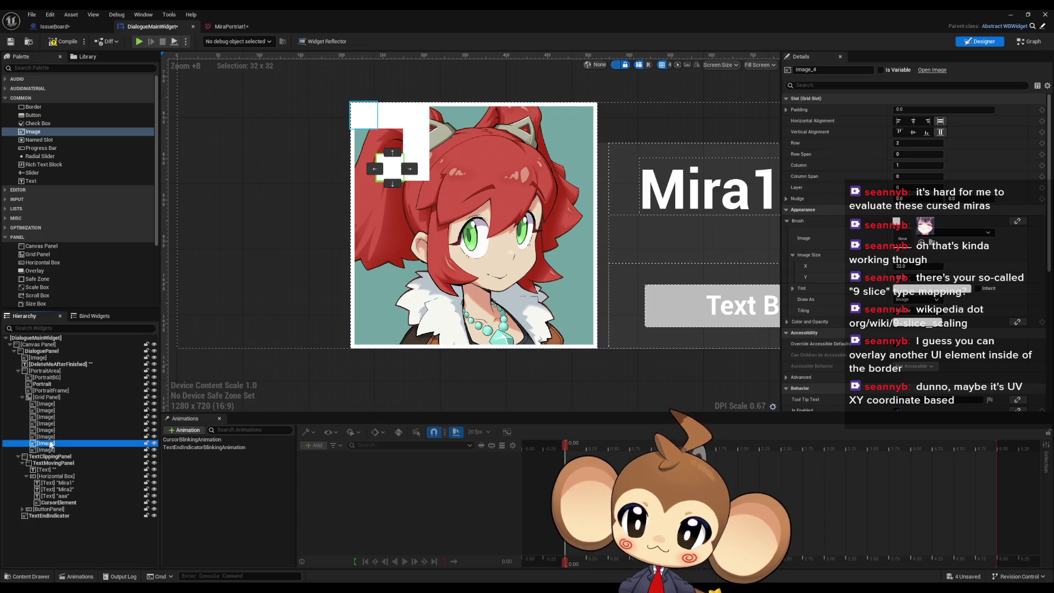
left_click(373, 144)
left_click(366, 157)
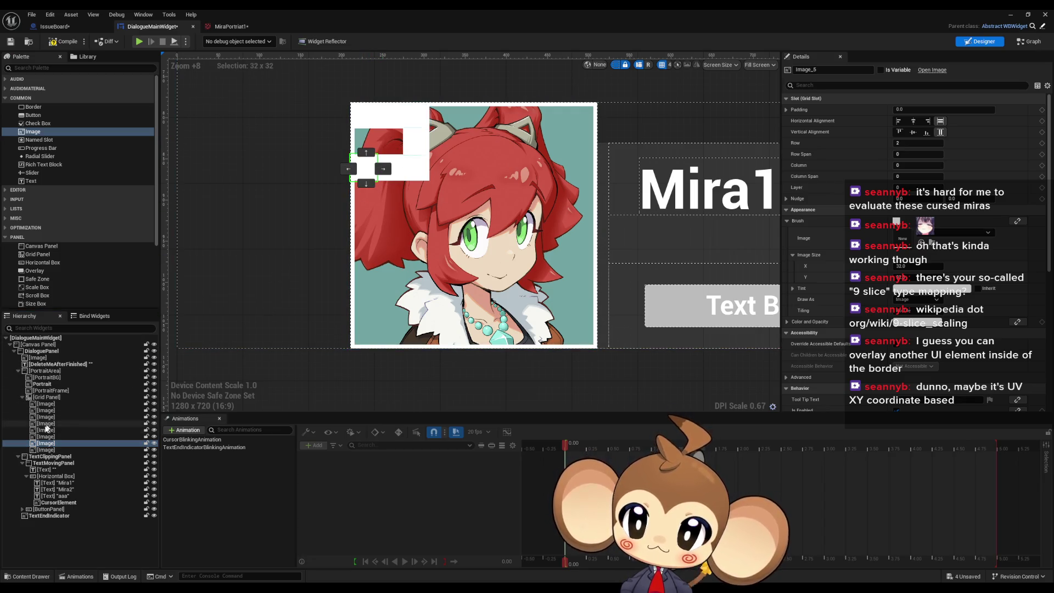
left_click(47, 449)
left_click(366, 131)
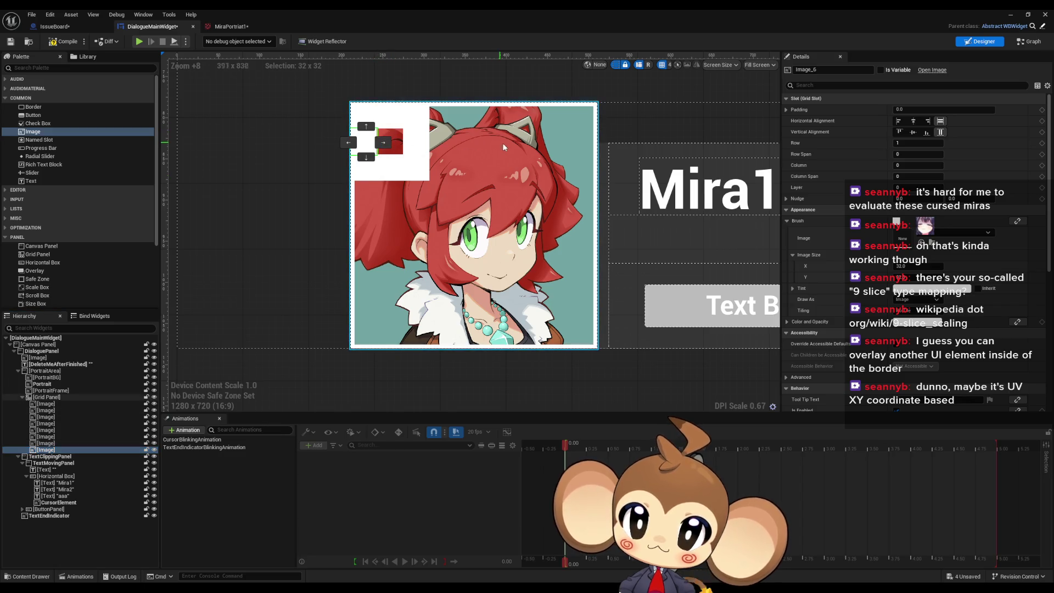
left_click(74, 397)
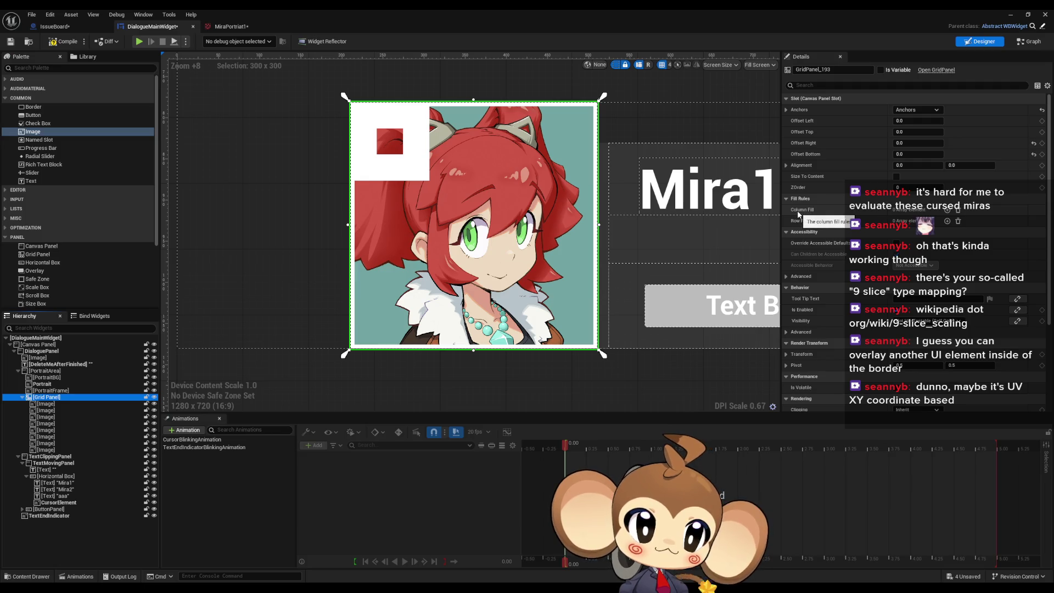
- Add a first Column Fill entry on the Grid Panel with a value of 1.0
left_click(947, 210)
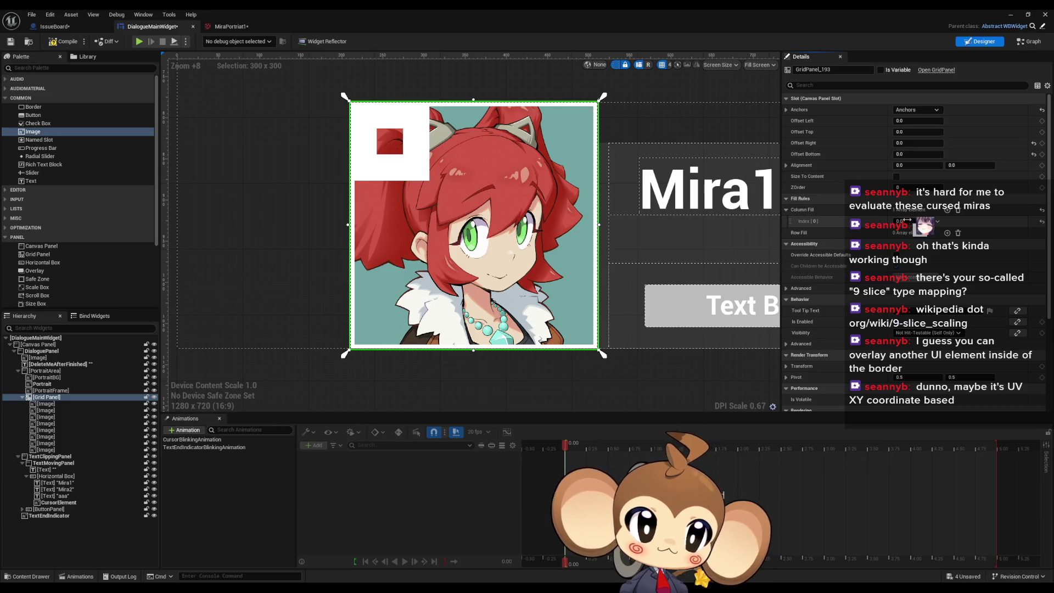
left_click_drag(903, 220, 933, 221)
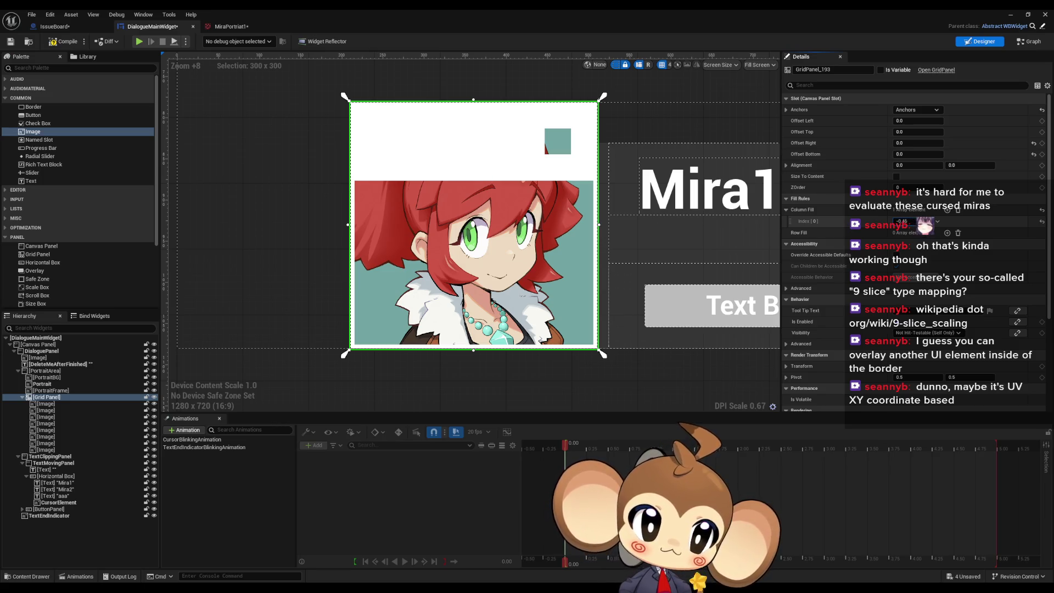
left_click(913, 220)
key("Return")
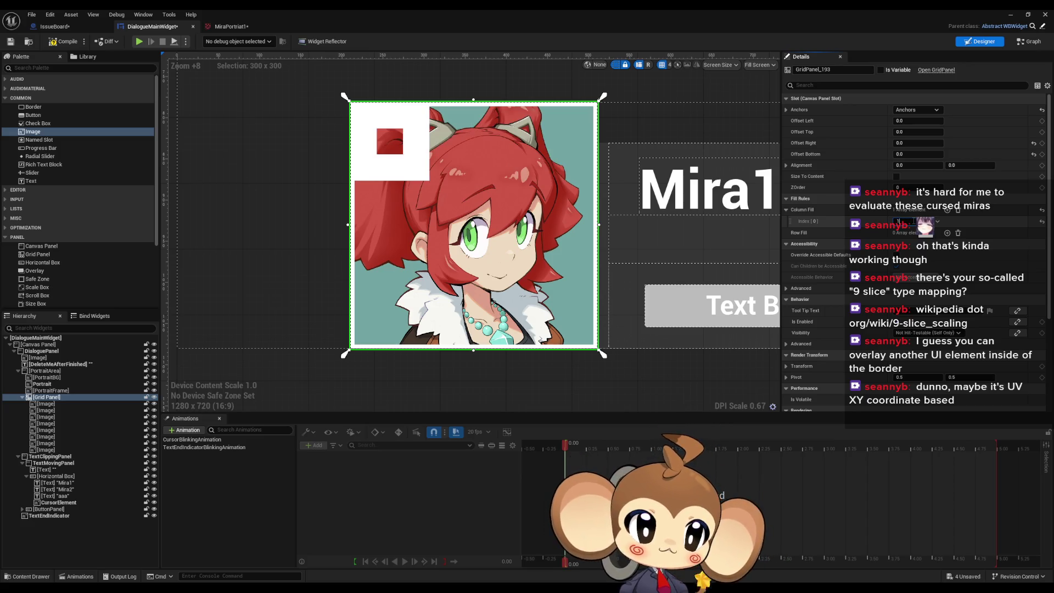
key("Return")
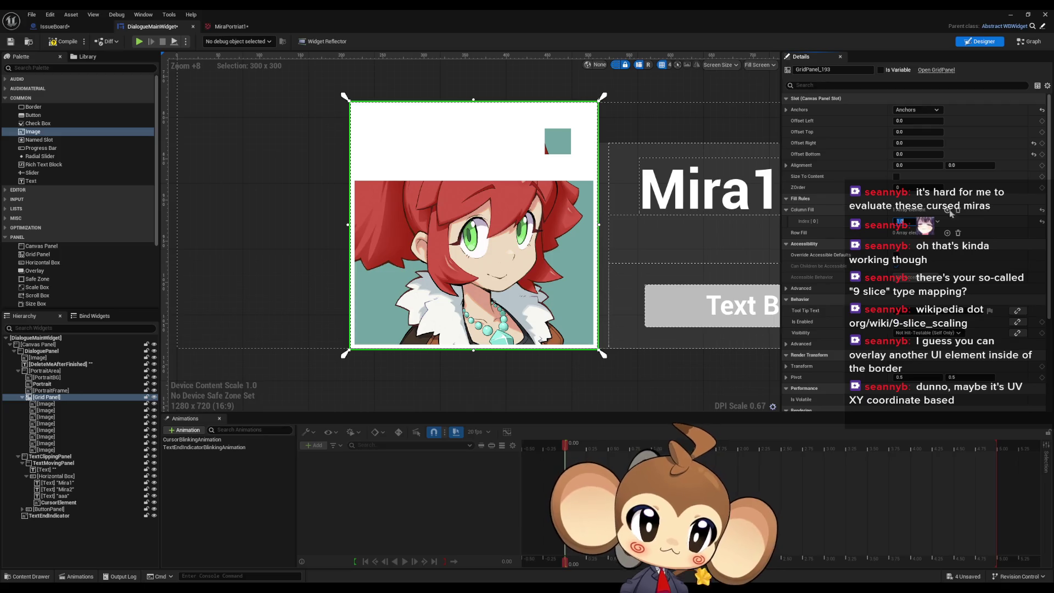
- Add second and third Column Fill entries, the third at 1.0, plus Row Fill entries for three rows
left_click(947, 210)
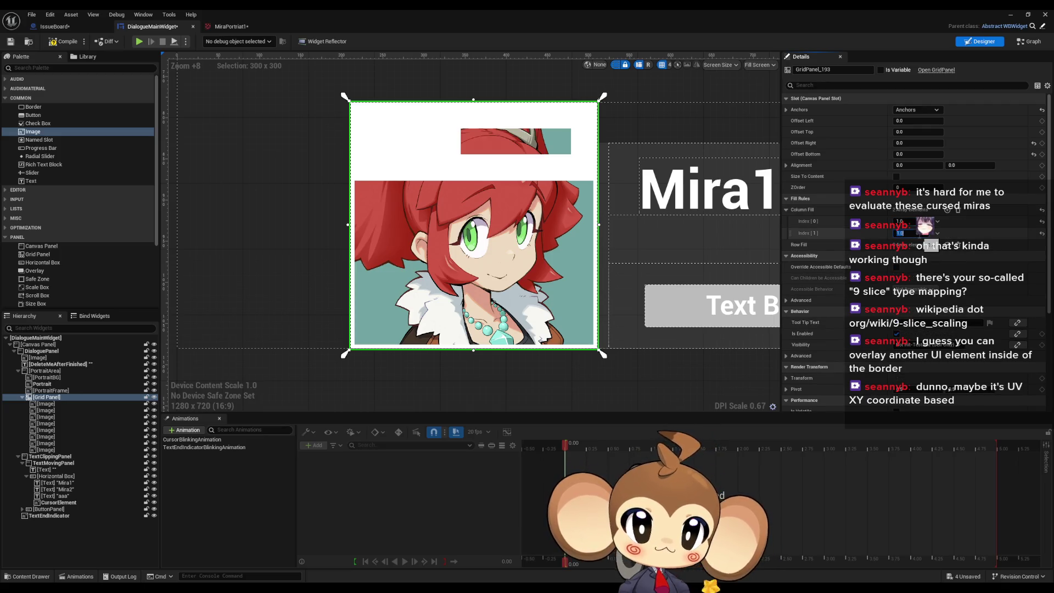
left_click(947, 210)
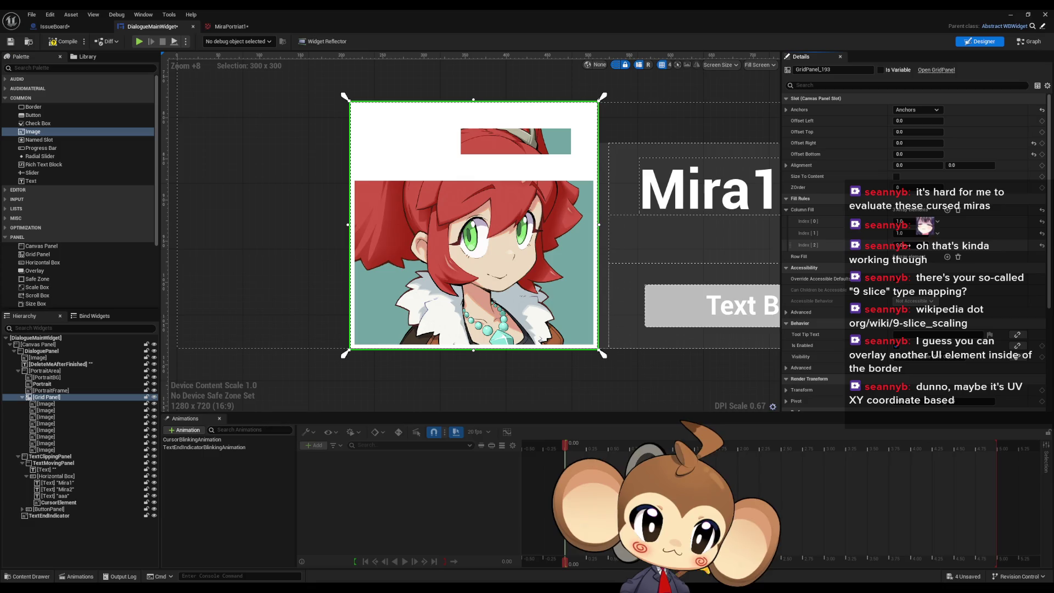
left_click_drag(914, 243, 914, 243)
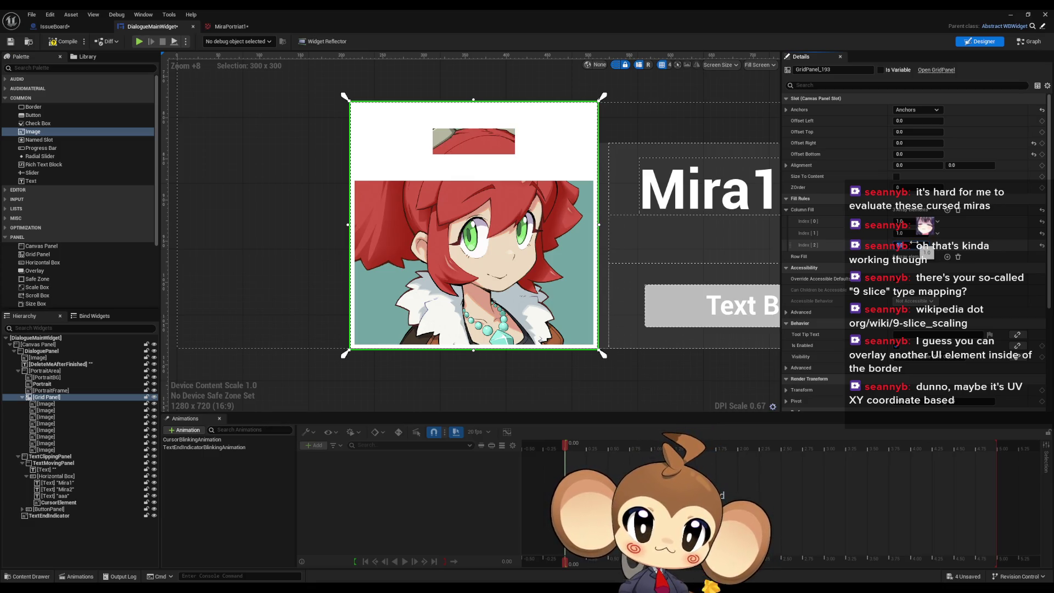
left_click(947, 257)
left_click_drag(898, 280, 913, 296)
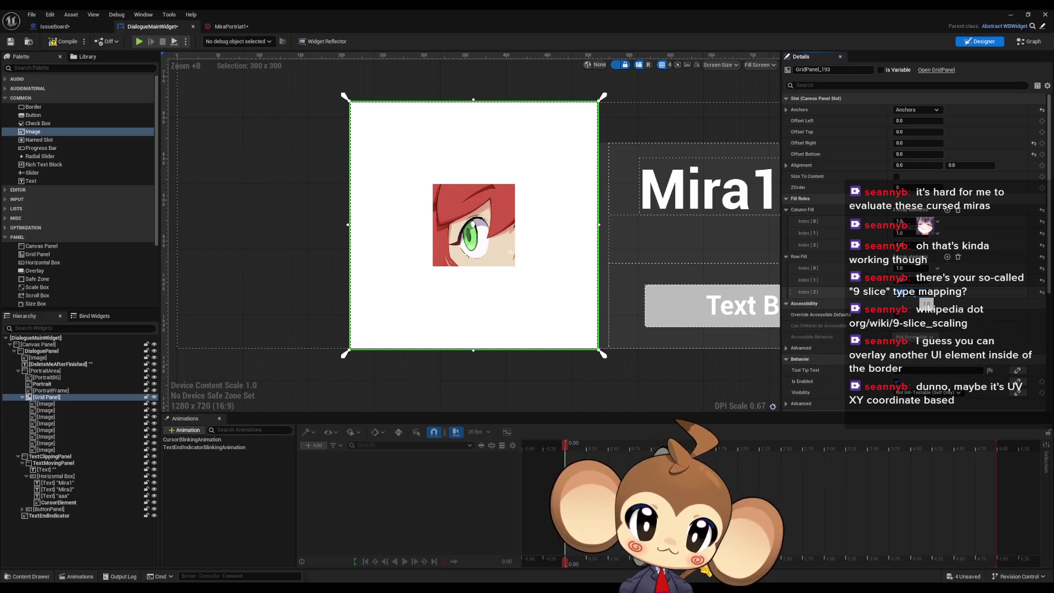
- Reduce the first column's fill, trying 0.0 and 0.02, and settle on 0.05
left_click(906, 221)
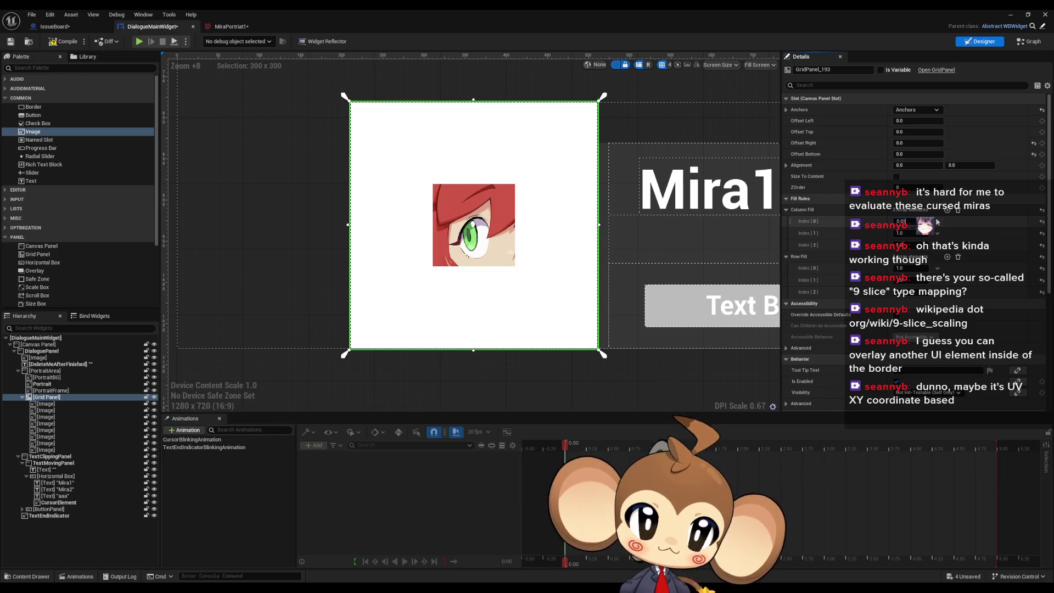
key("Return")
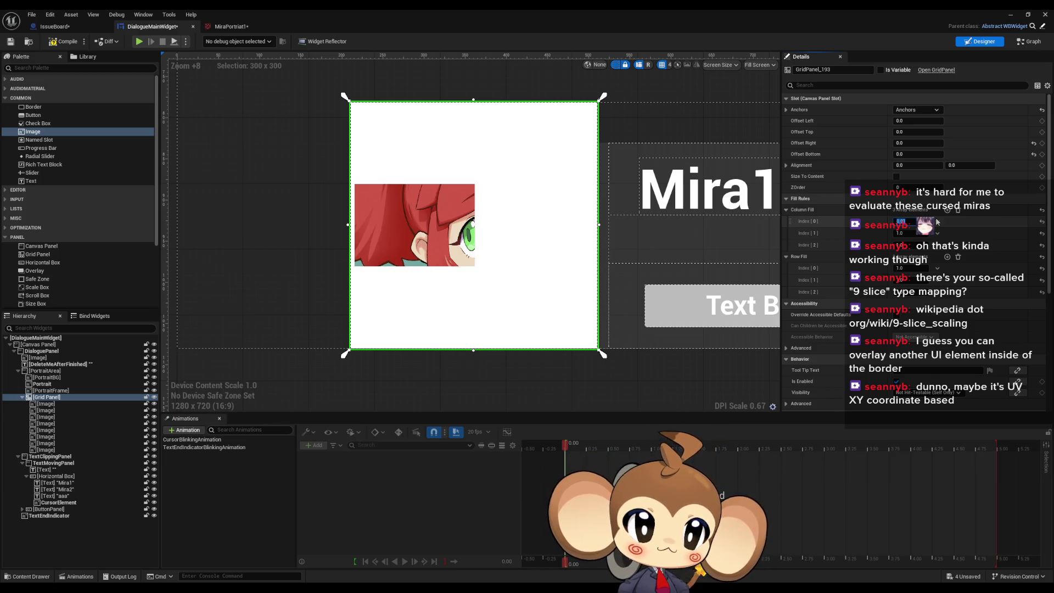
type("2")
key("Return")
type("1")
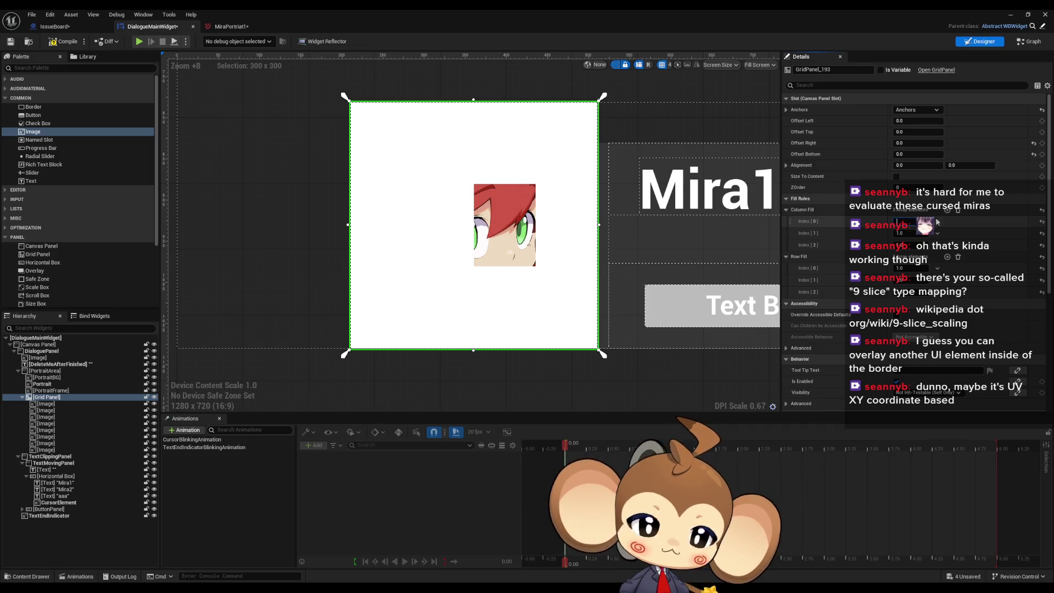
key("Return")
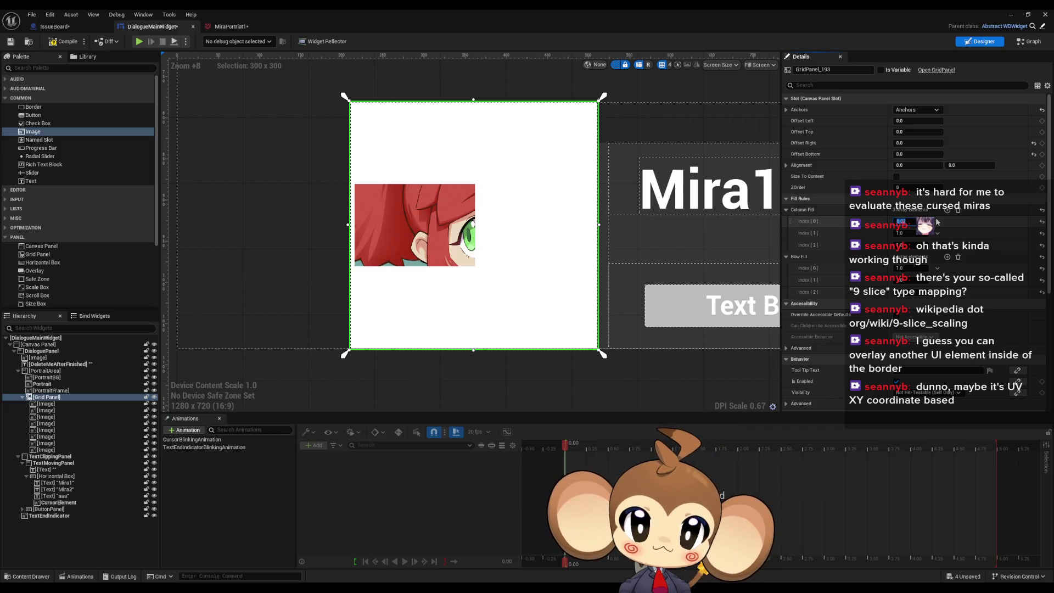
left_click(937, 222)
key("Return")
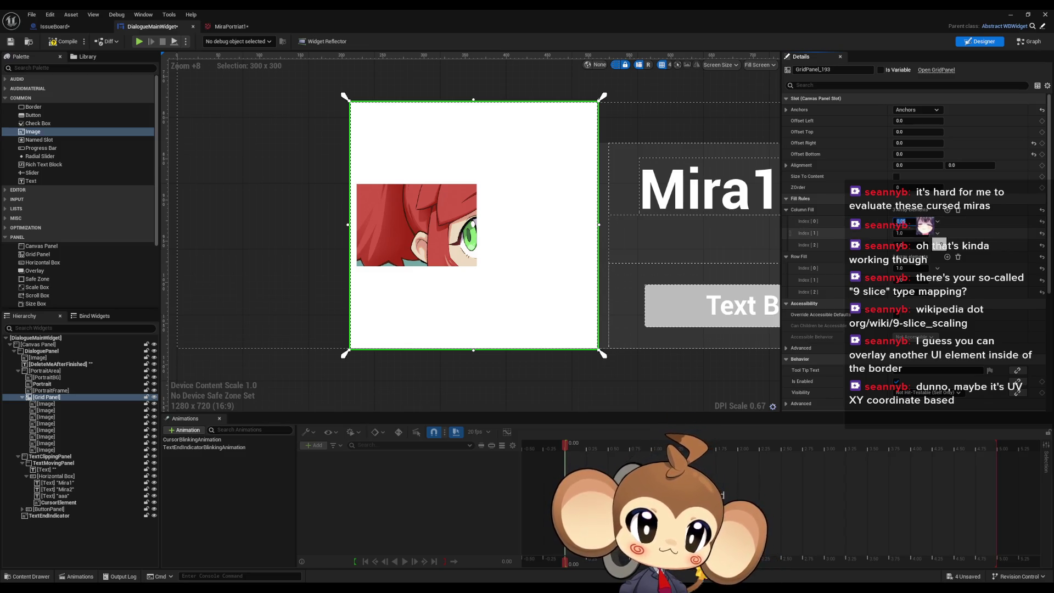
- Set the third column fill and the first and third row fills to 0.05
left_click(907, 242)
type("0.05")
left_click(906, 268)
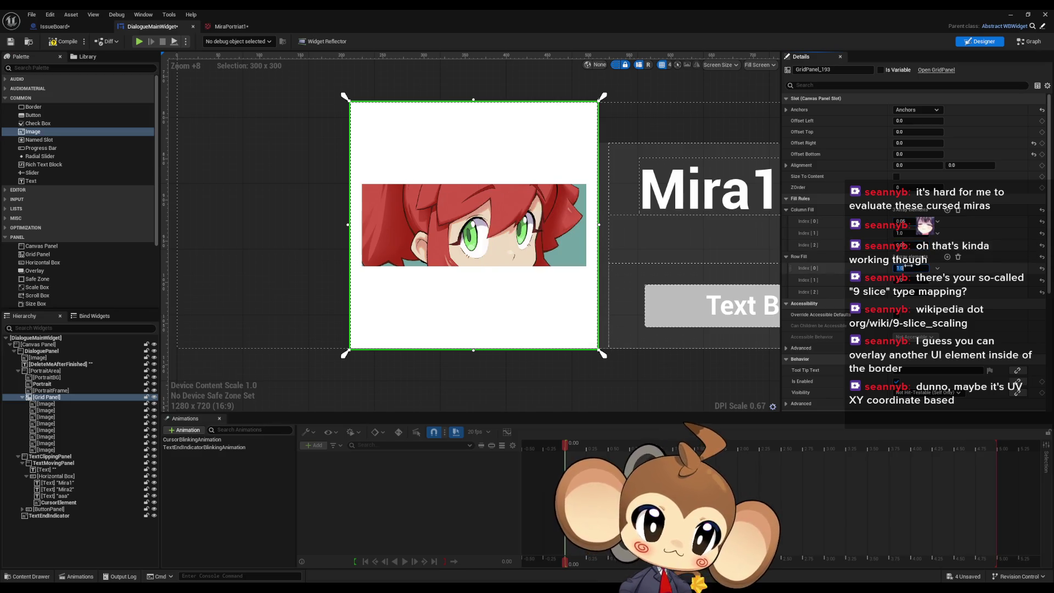
type("0.05")
key("Return")
left_click(906, 292)
type("0.05")
key("Return")
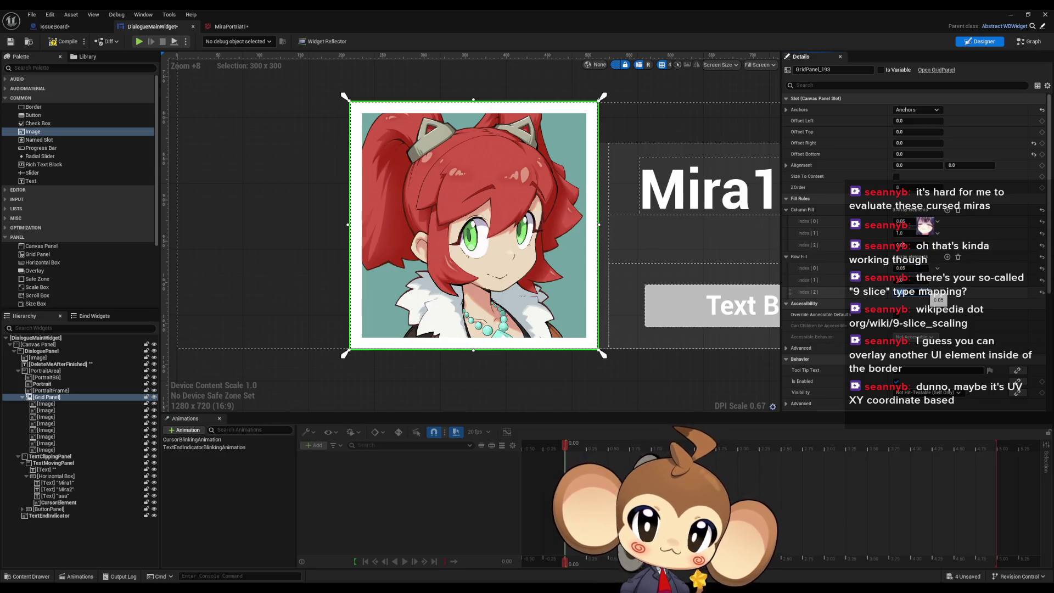
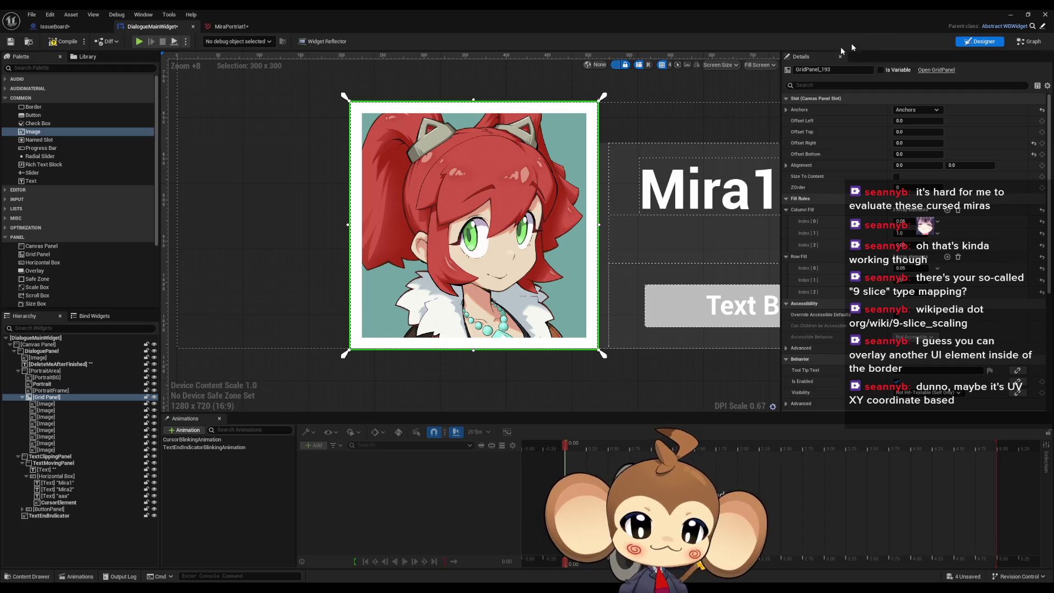
- Zoom and pan around the Mira portrait, then select the top strip Image of the Grid Panel frame
scroll(509, 178, "down", 5)
scroll(504, 192, "down", 3)
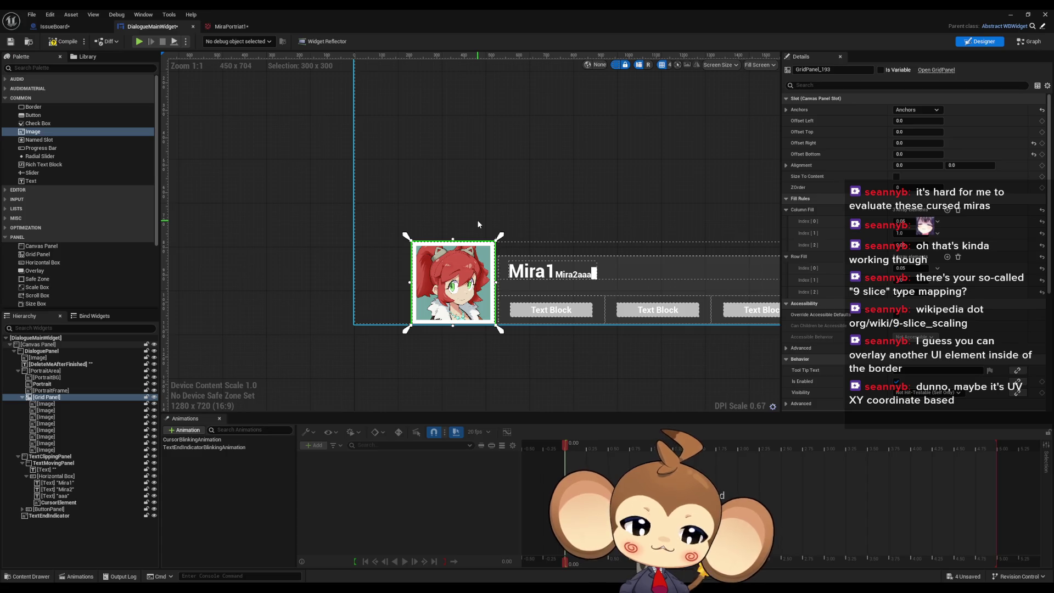
scroll(458, 270, "up", 4)
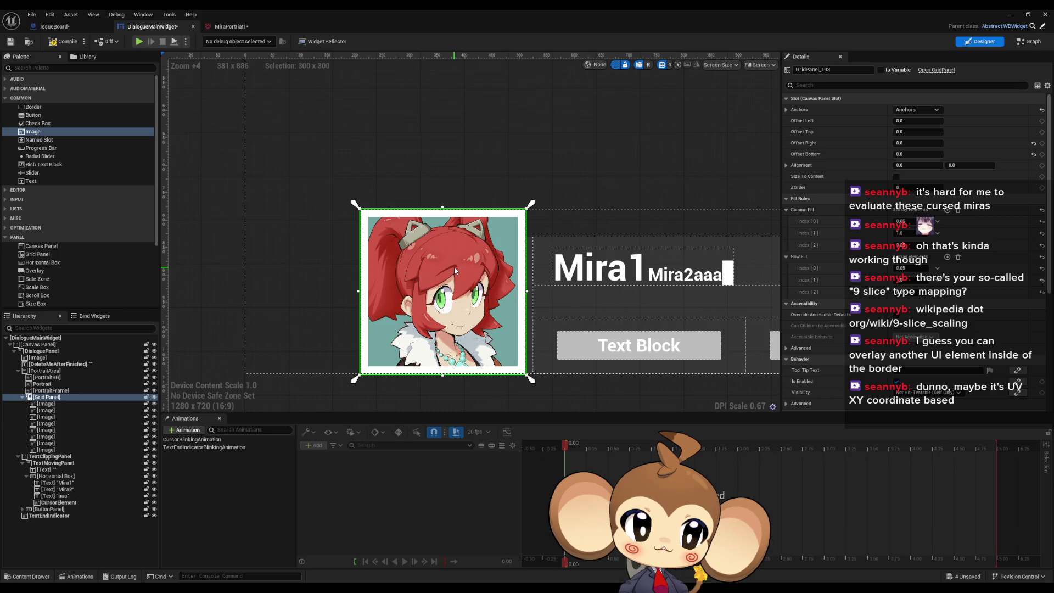
left_click_drag(454, 270, 463, 257)
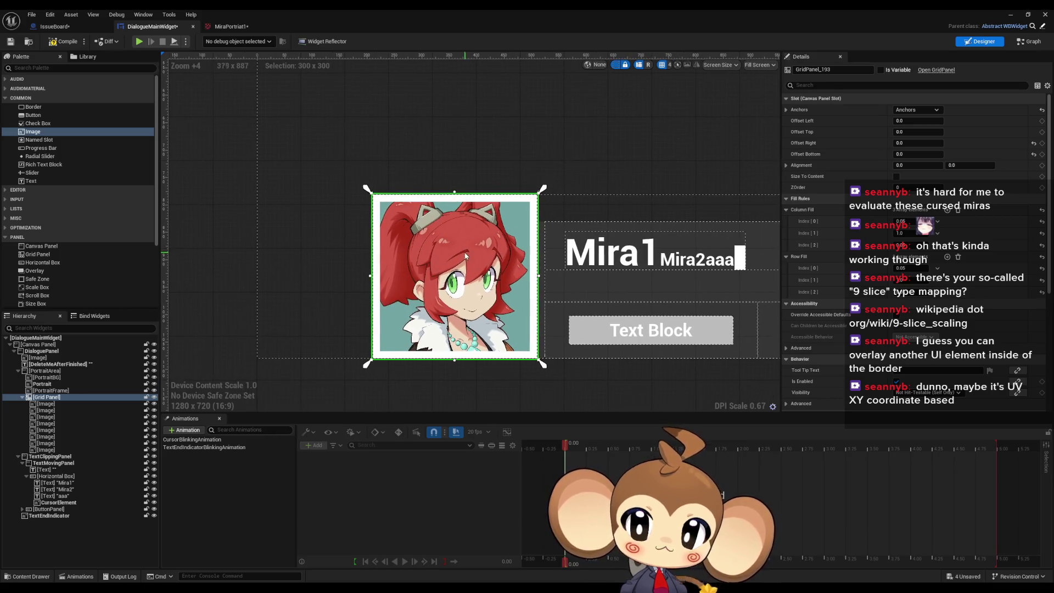
left_click(413, 199)
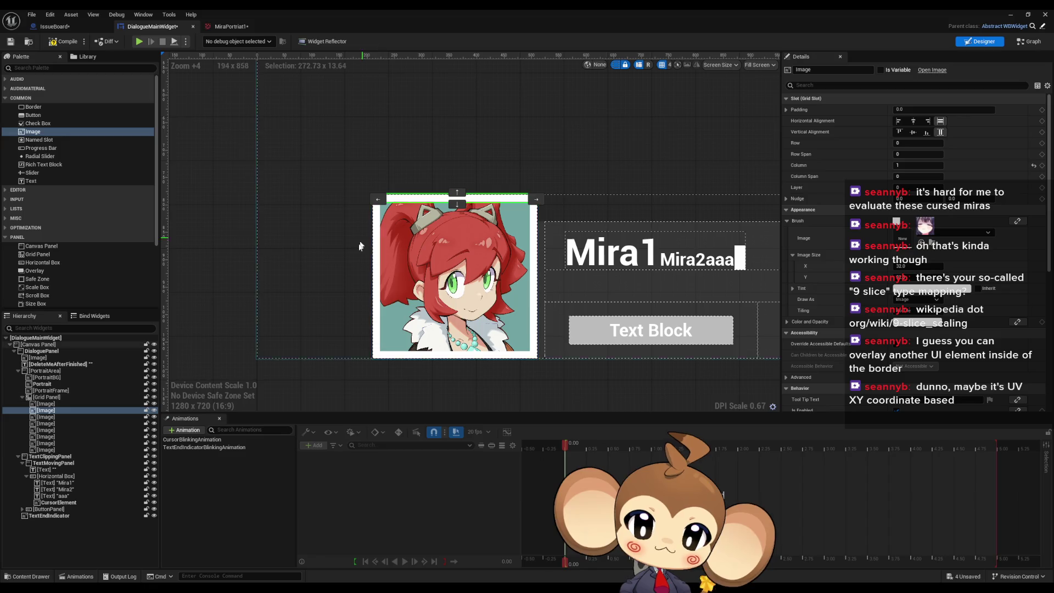
- Check the Brush Tiling options of the top strip image
scroll(415, 198, "up", 3)
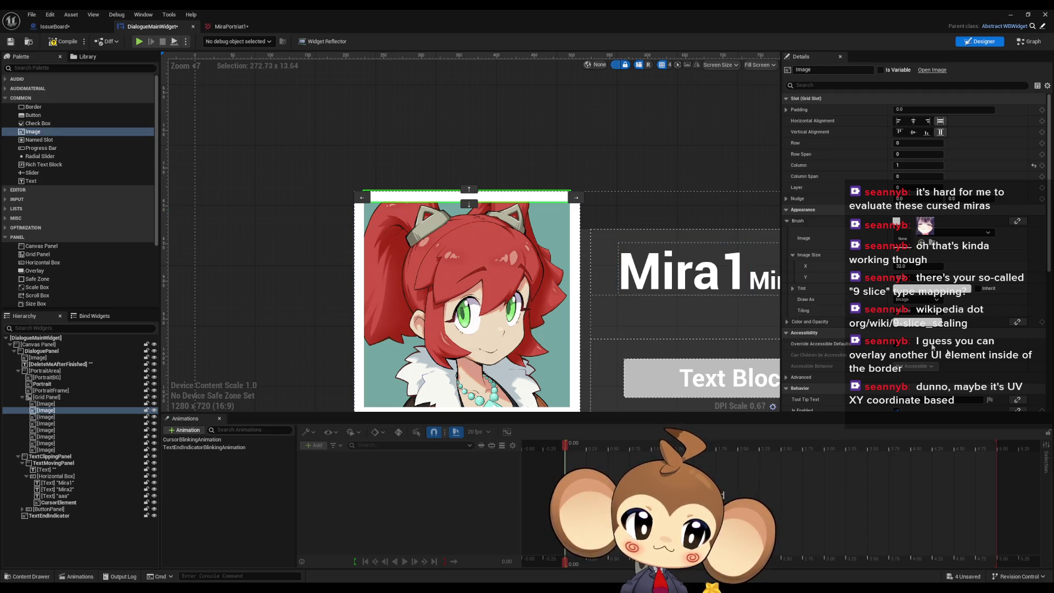
left_click(915, 311)
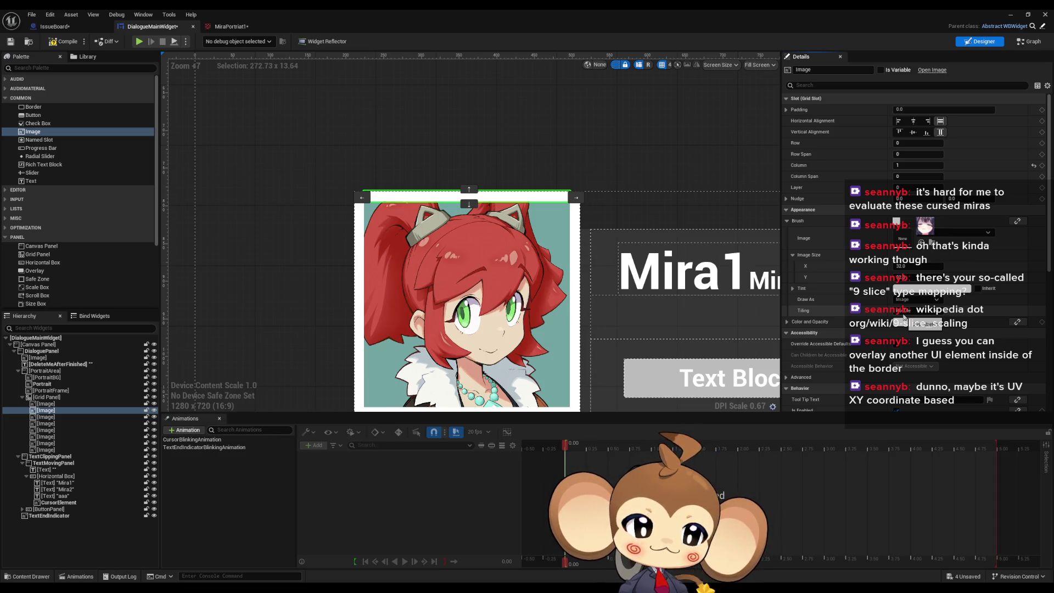
left_click(903, 317)
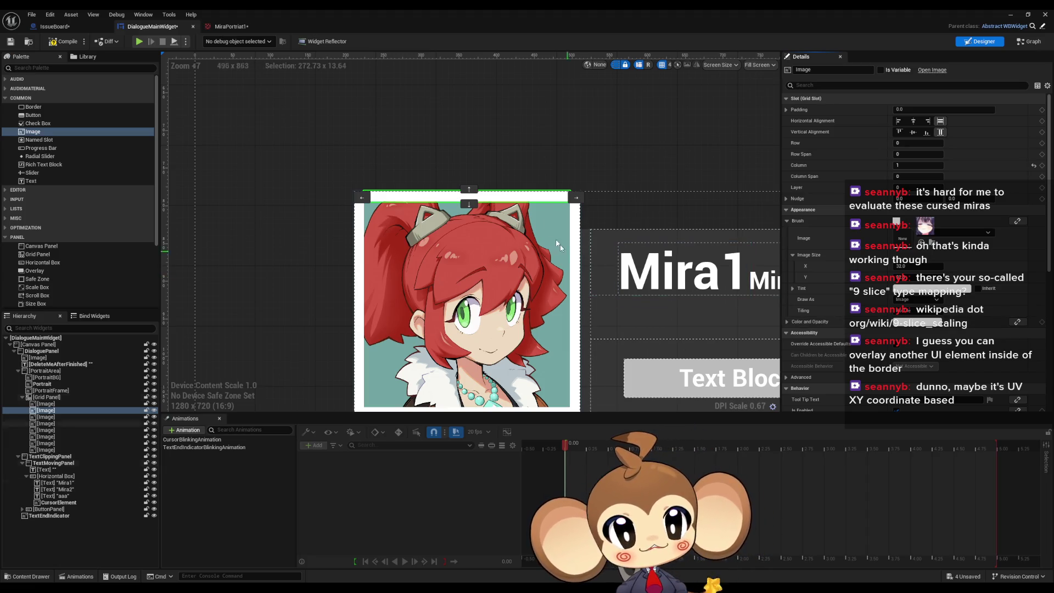
- Expand the strip image's Render Transform settings in Details
scroll(510, 324, "down", 2)
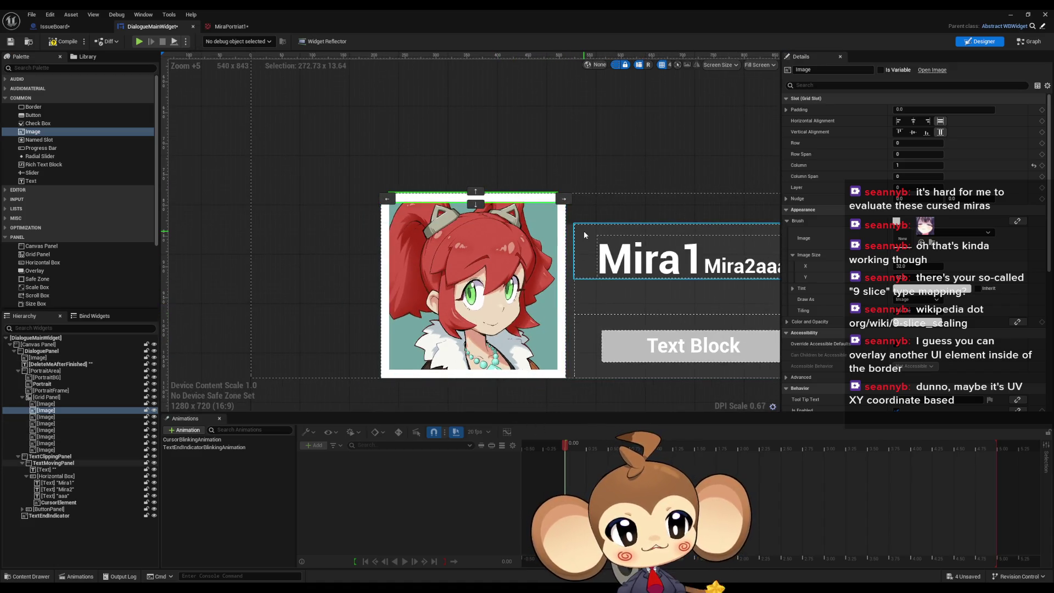
scroll(866, 250, "down", 3)
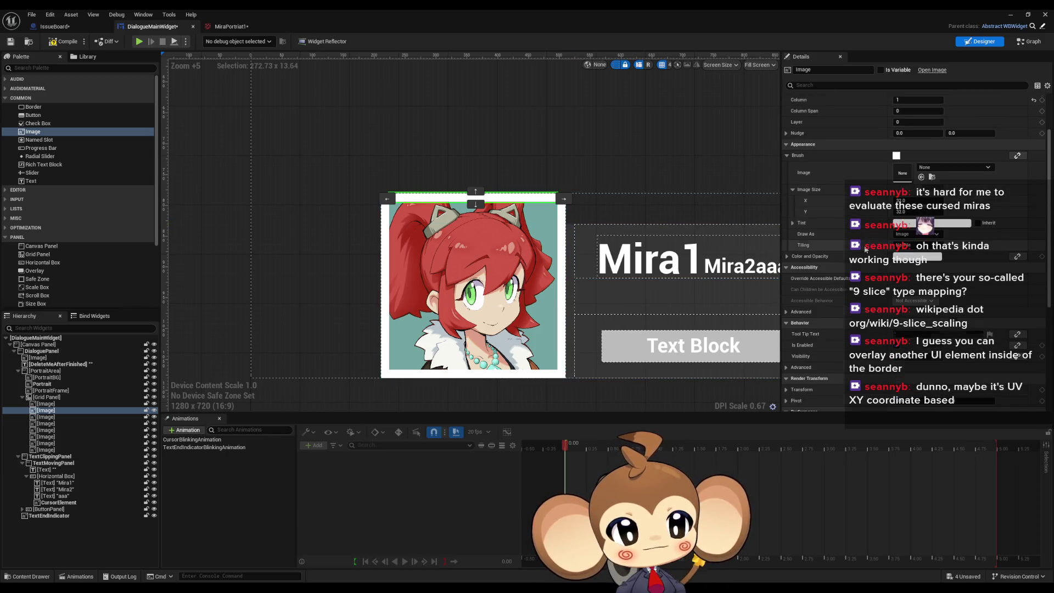
scroll(866, 250, "down", 2)
left_click(786, 350)
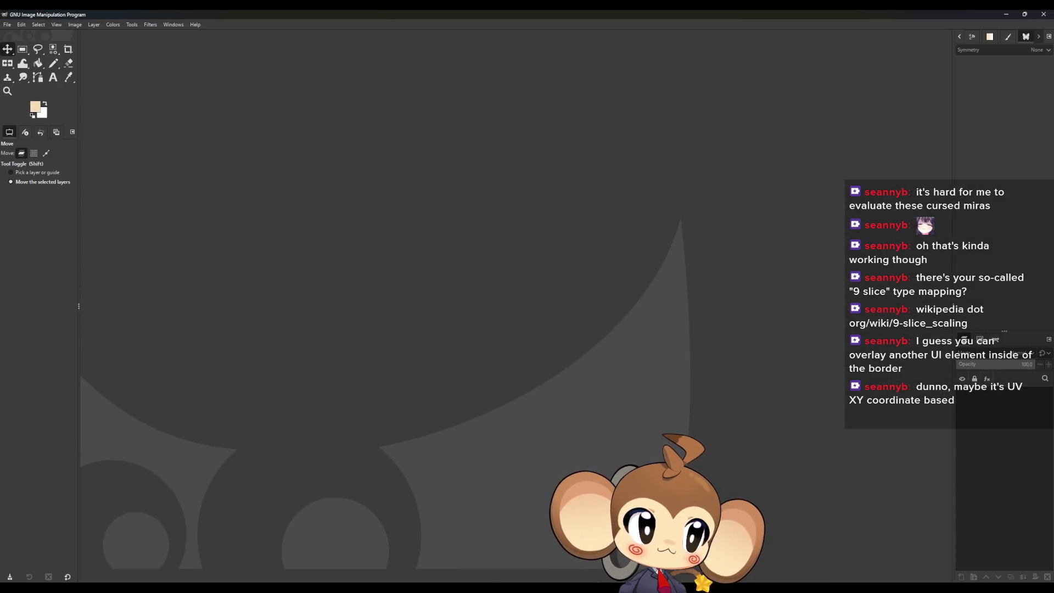
- Open UIElements64.xcf from the Open Image dialog
left_click(7, 26)
left_click(14, 58)
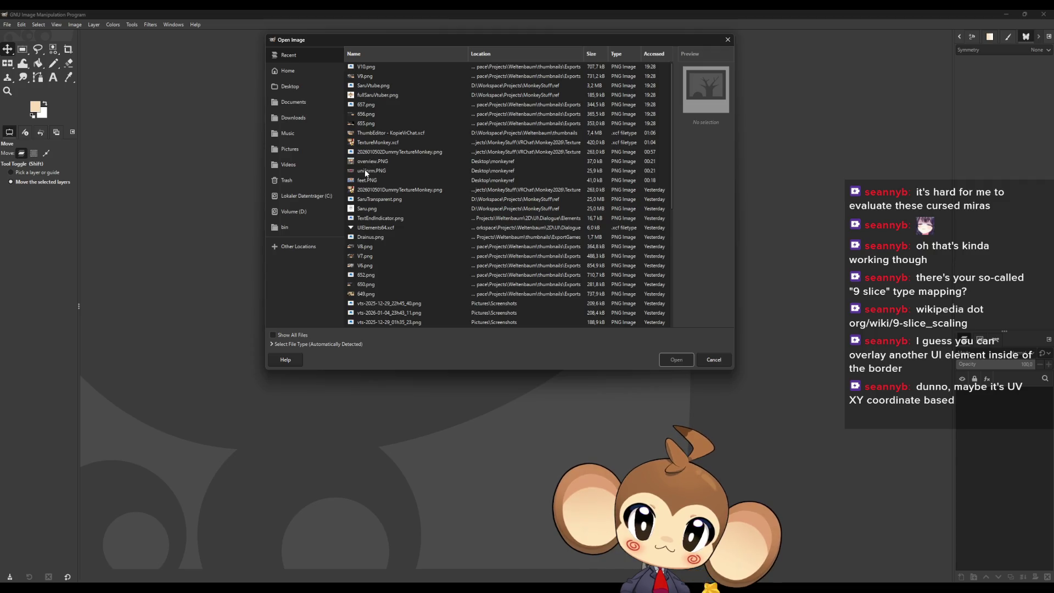
double_click(370, 229)
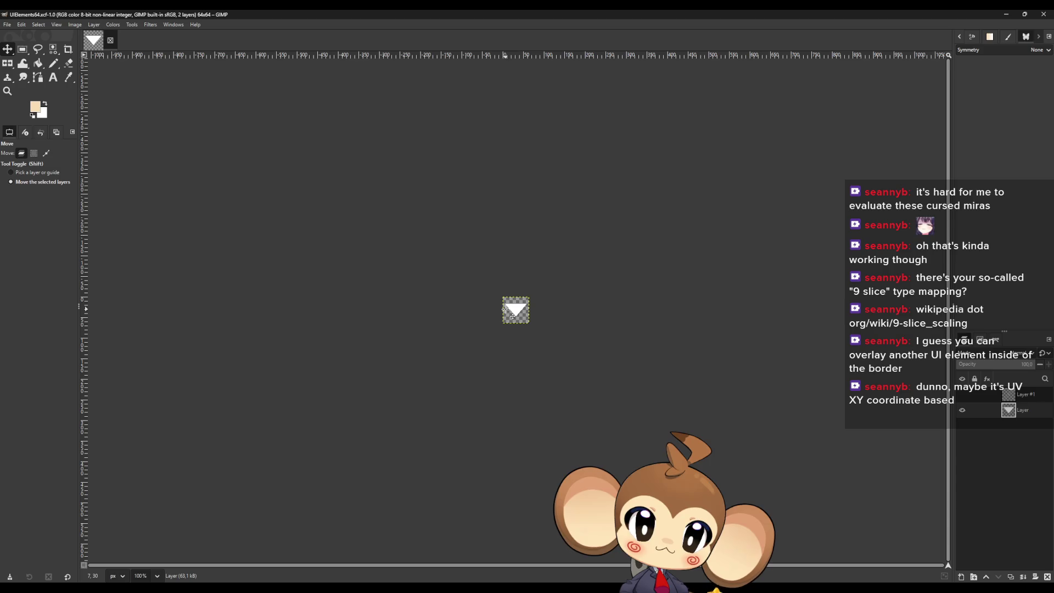
- Try a new image with the halved width of 32, then cancel it
left_click(7, 25)
left_click(16, 35)
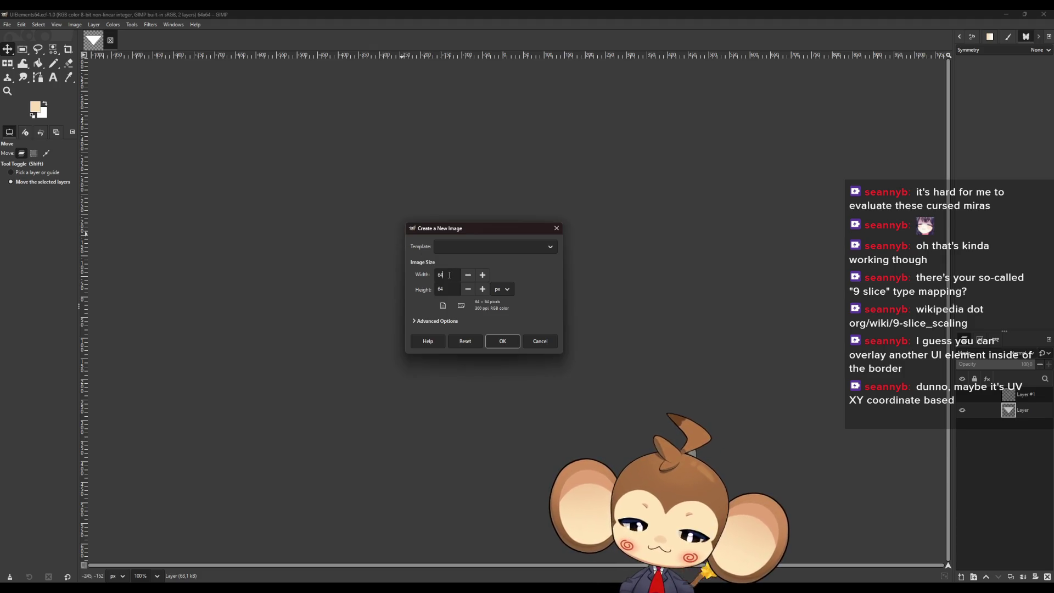
left_click(451, 294)
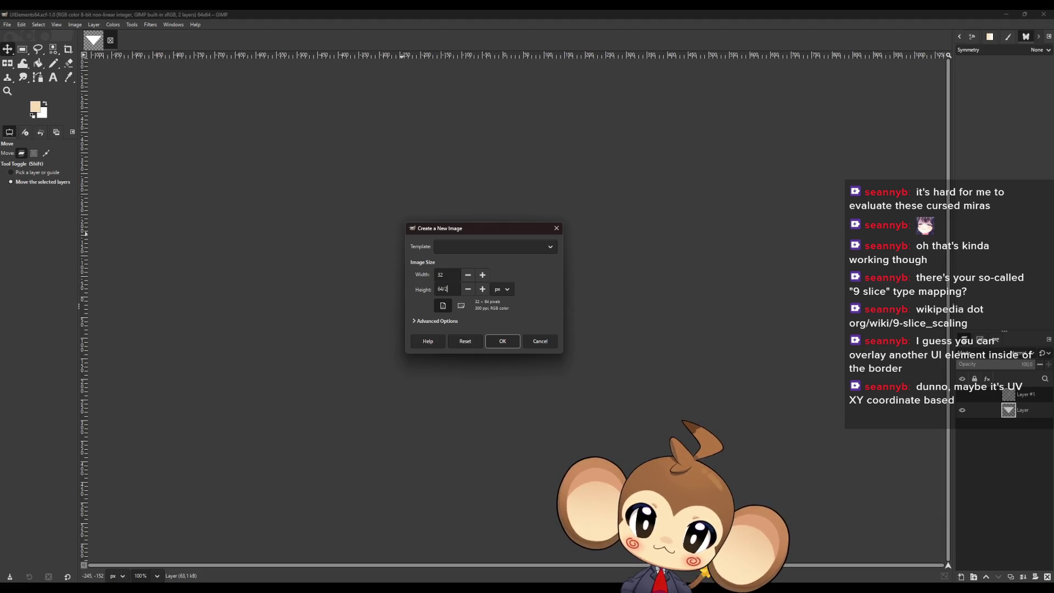
left_click(540, 341)
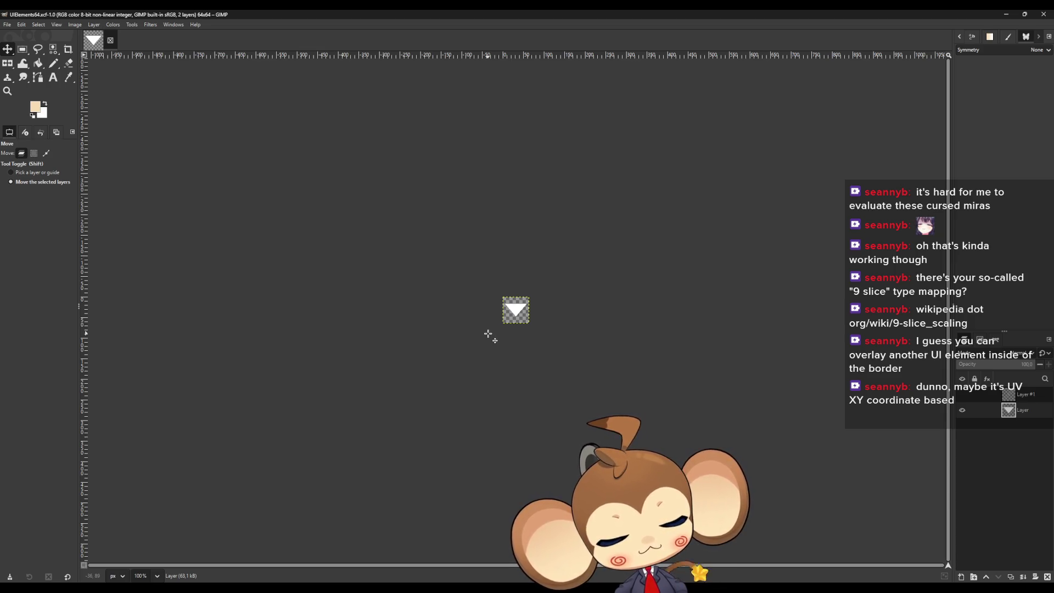
- Create a new image 128 pixels wide and 34 pixels high
left_click(7, 25)
left_click(22, 34)
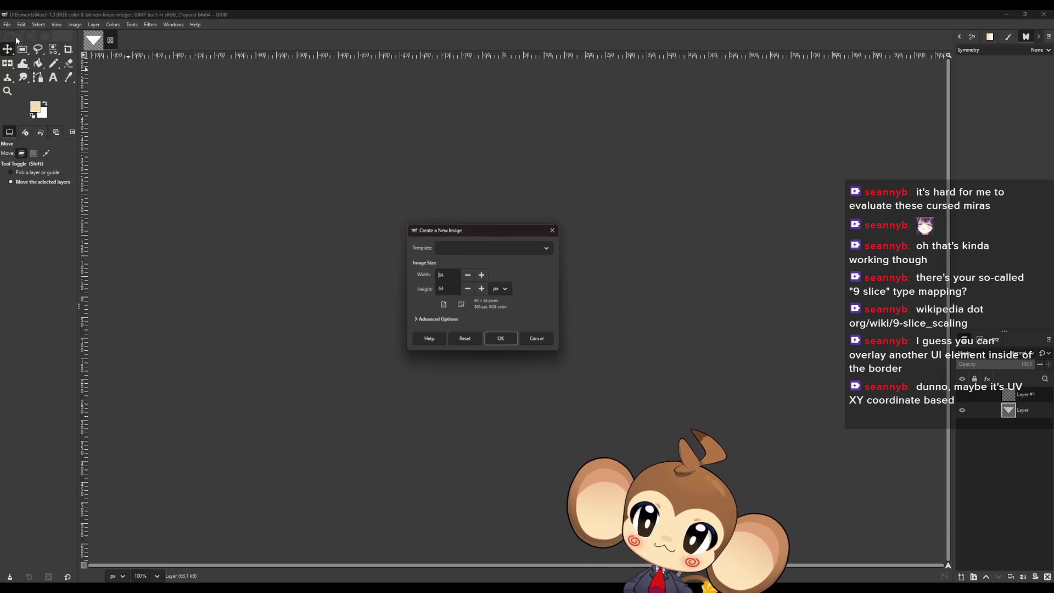
double_click(447, 289)
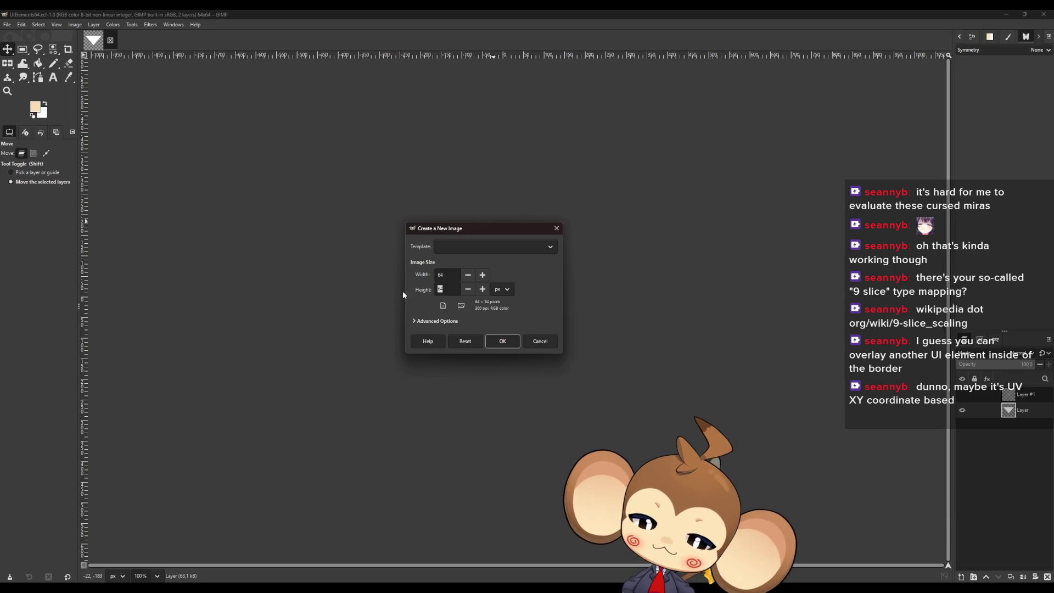
type("3")
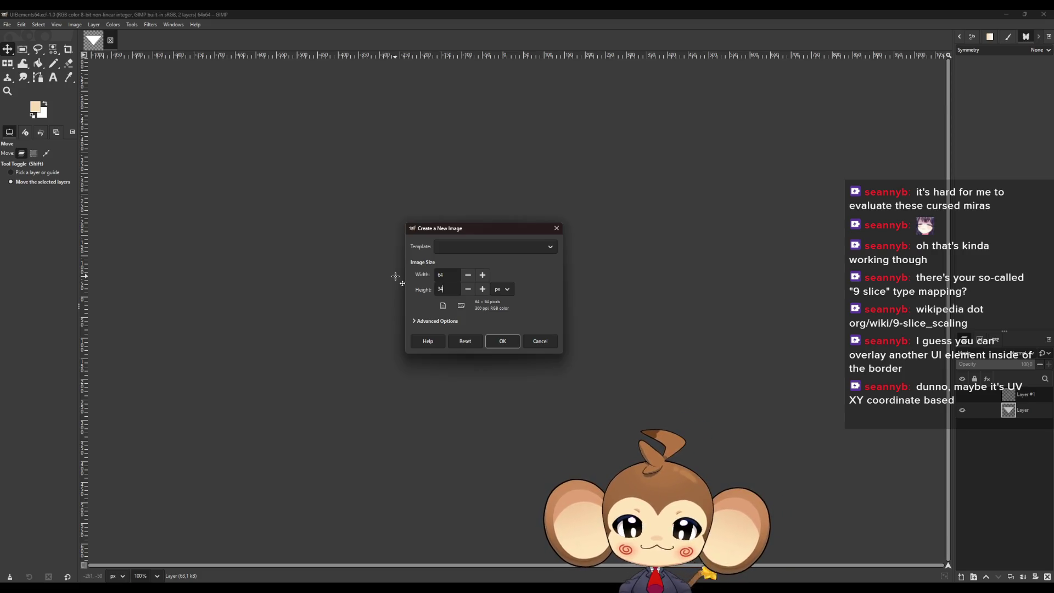
key("shift+Tab")
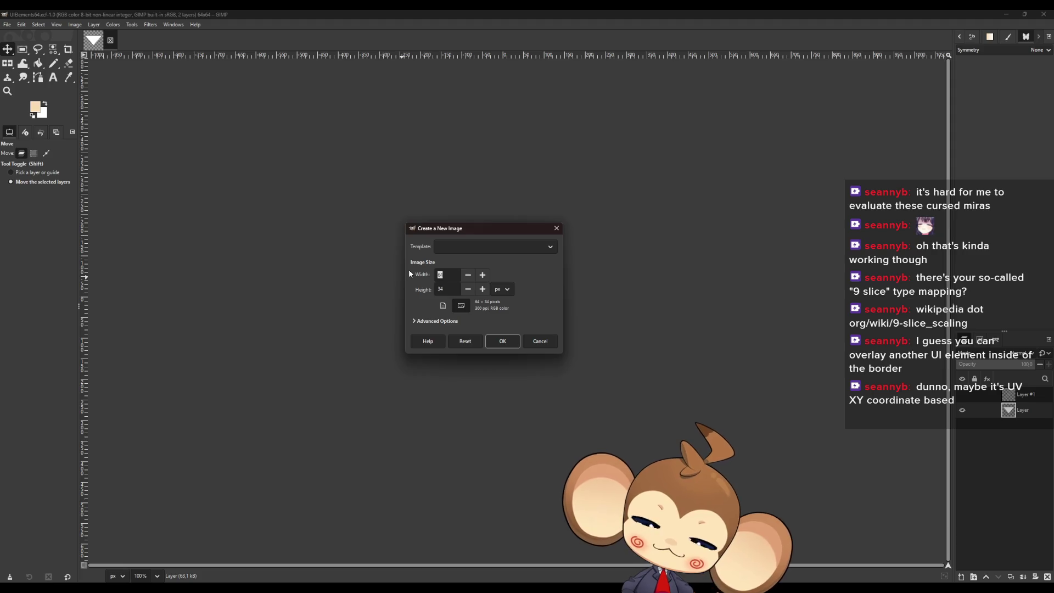
type("128")
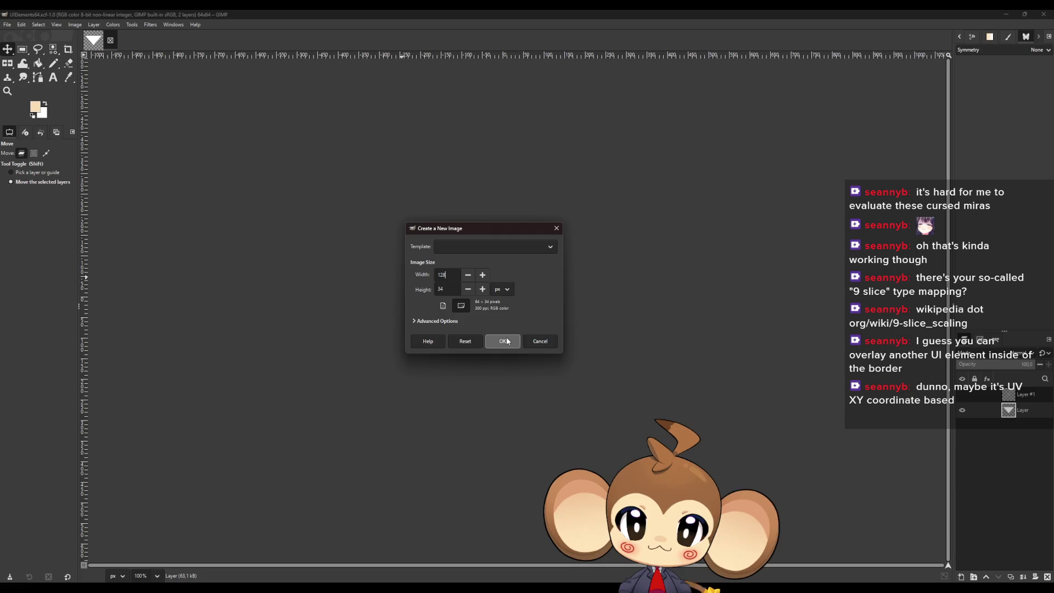
left_click(507, 341)
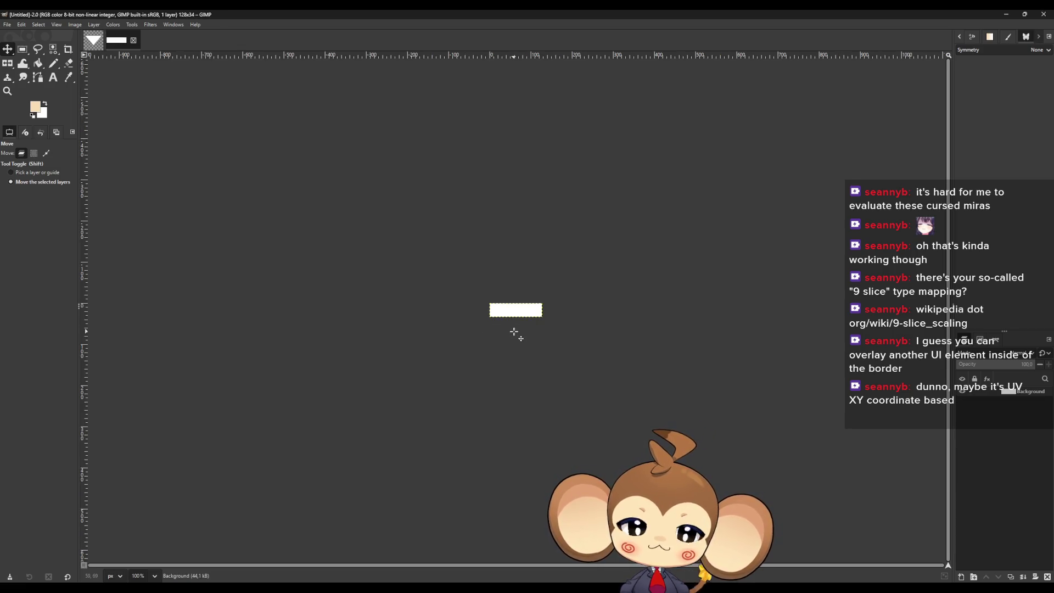
- Create another new 128 × 16 pixel image and zoom in on it
scroll(516, 330, "up", 10)
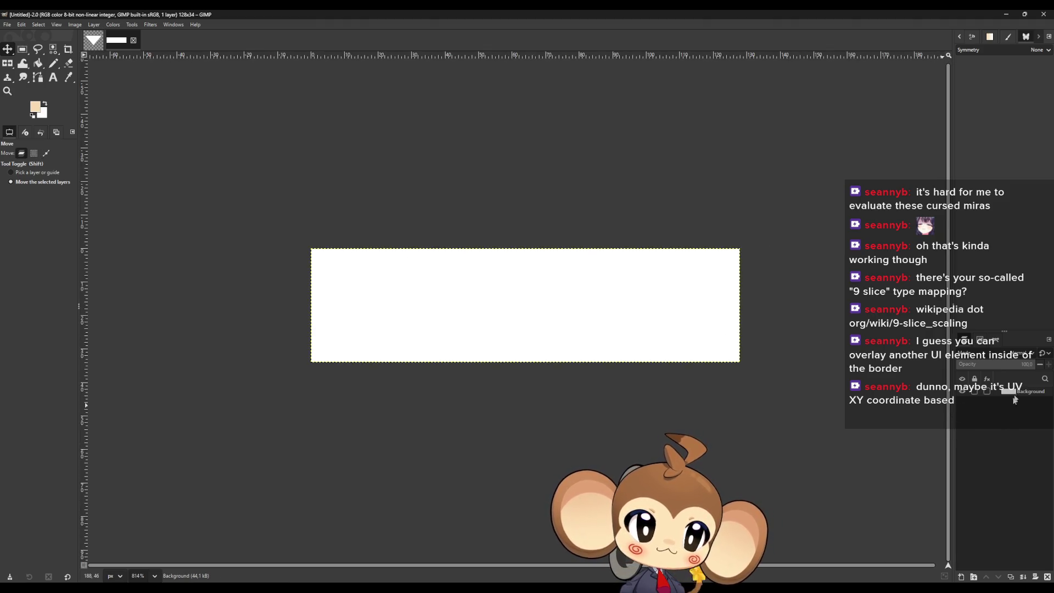
left_click(5, 26)
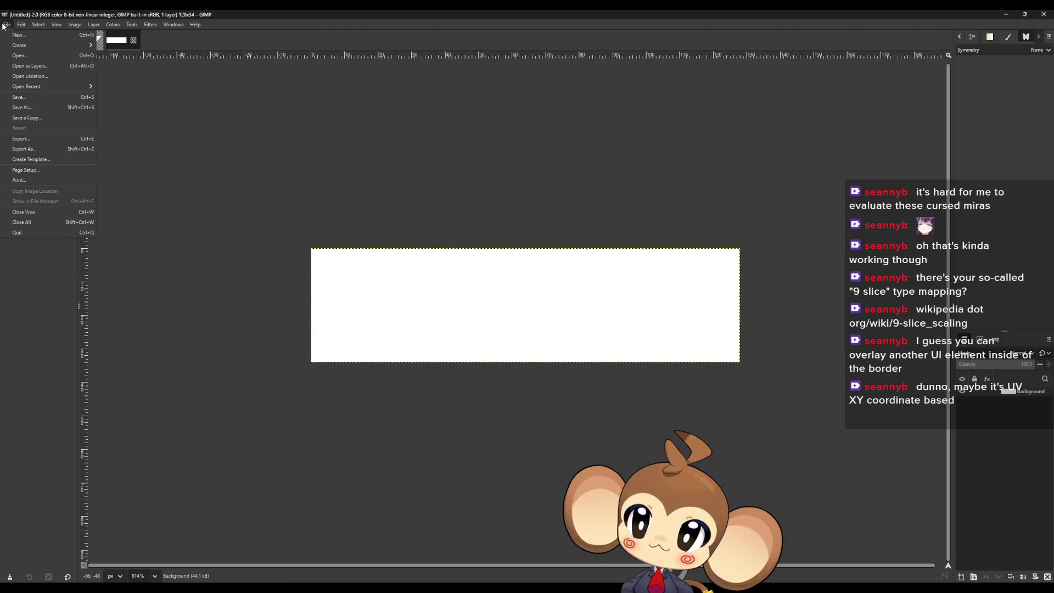
left_click(19, 35)
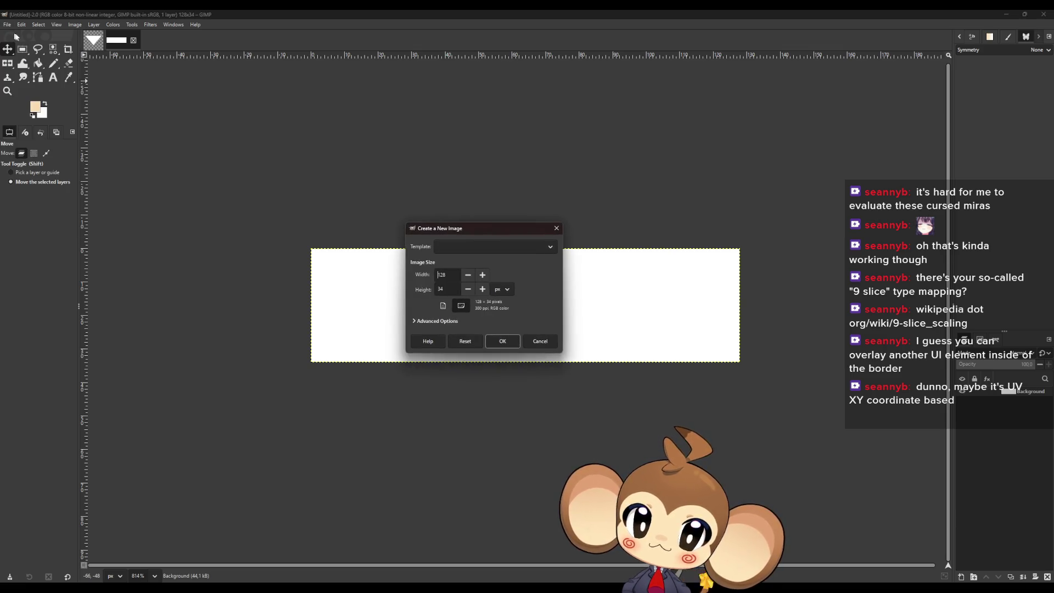
left_click_drag(454, 286, 419, 292)
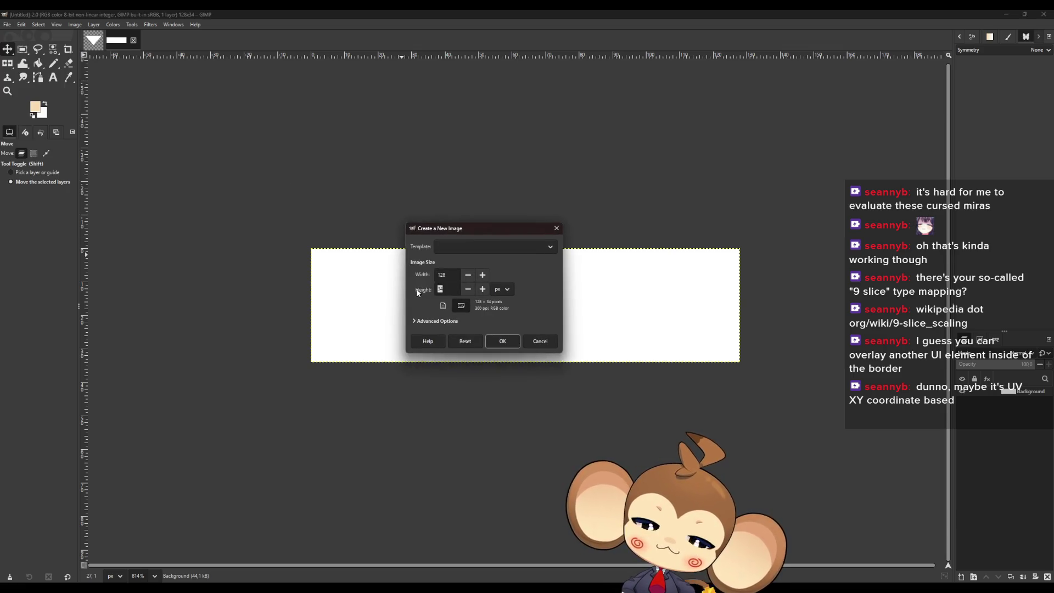
type("16")
left_click(501, 339)
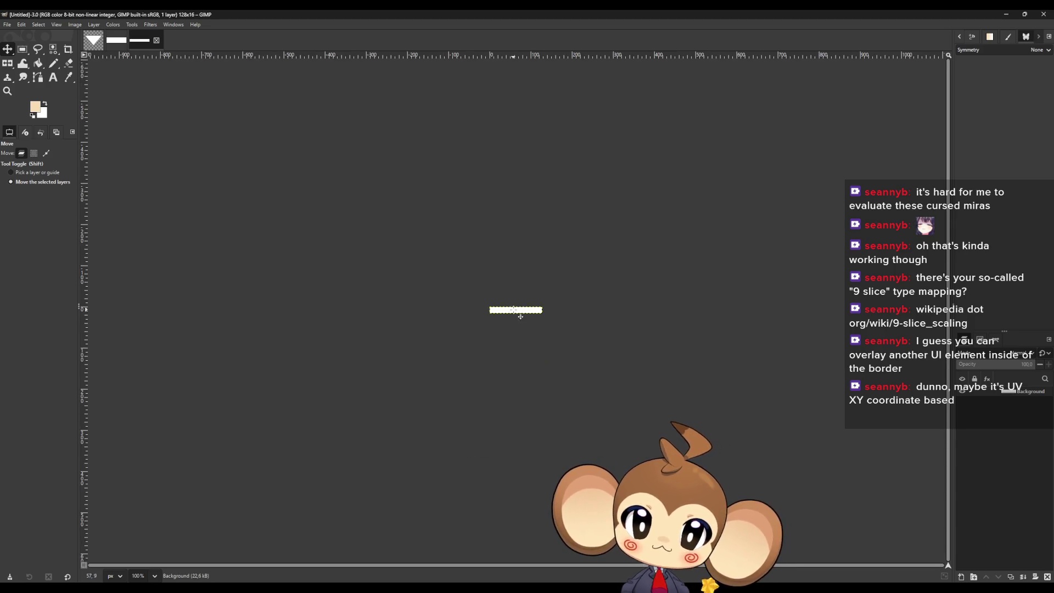
scroll(515, 321, "up", 6, "ctrl")
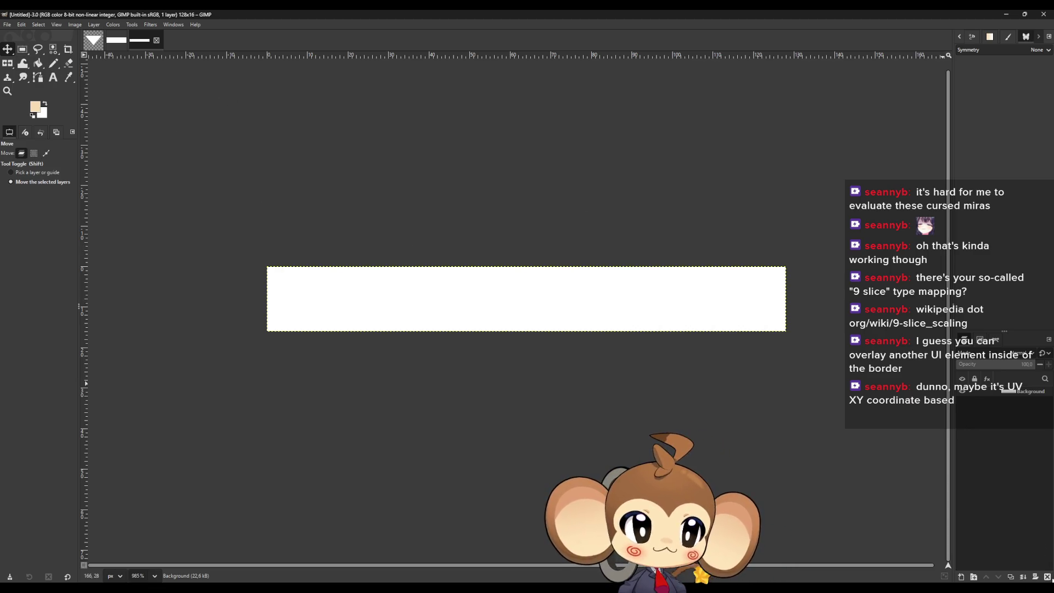
- Replace the white background with a transparent layer, choose the Pencil, and open the foreground colour picker
left_click(1047, 577)
left_click(965, 578)
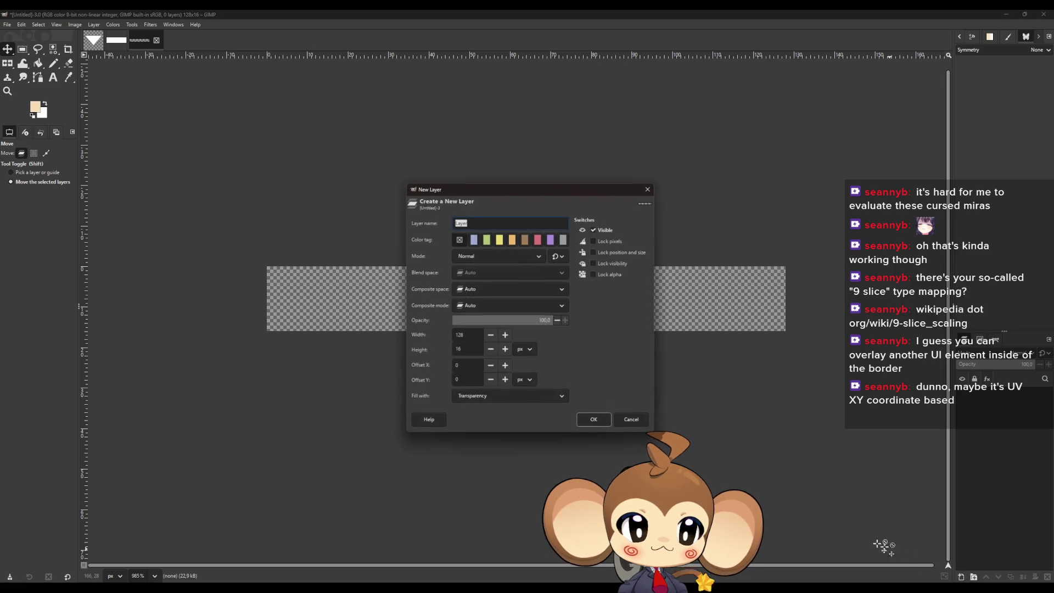
left_click(580, 417)
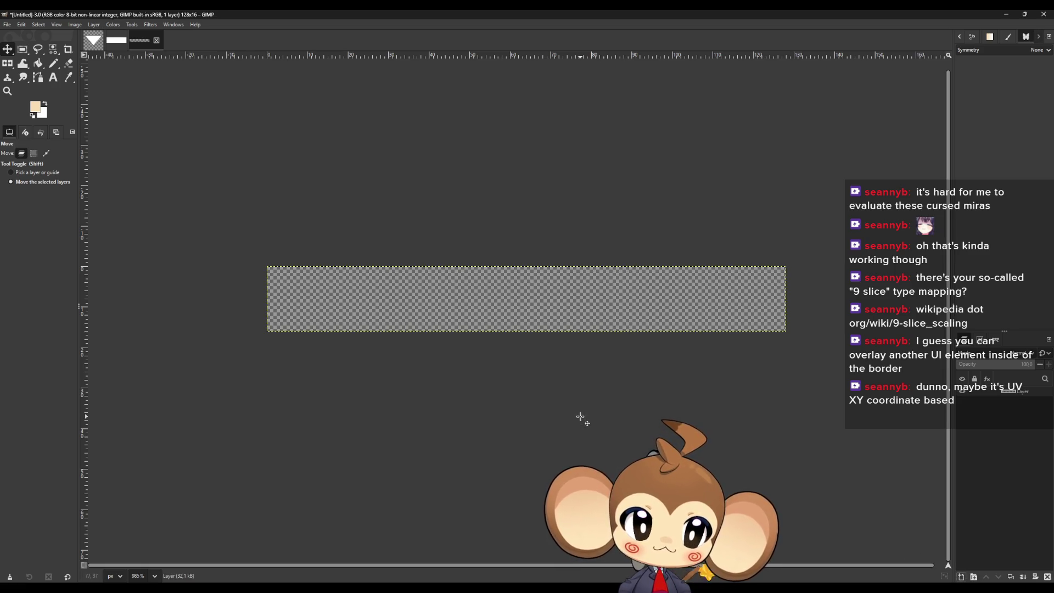
left_click(52, 63)
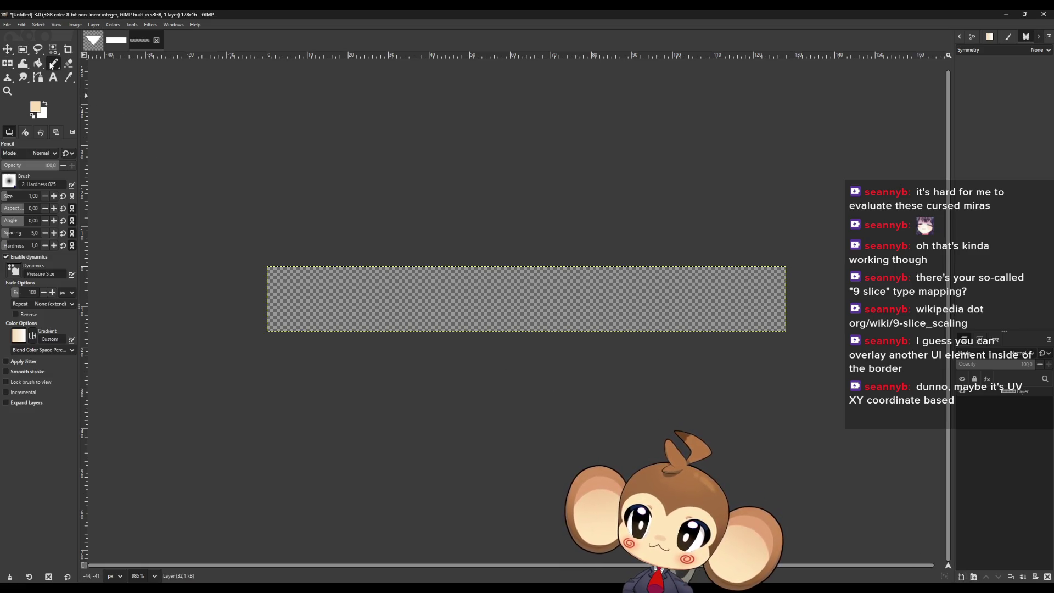
left_click(37, 109)
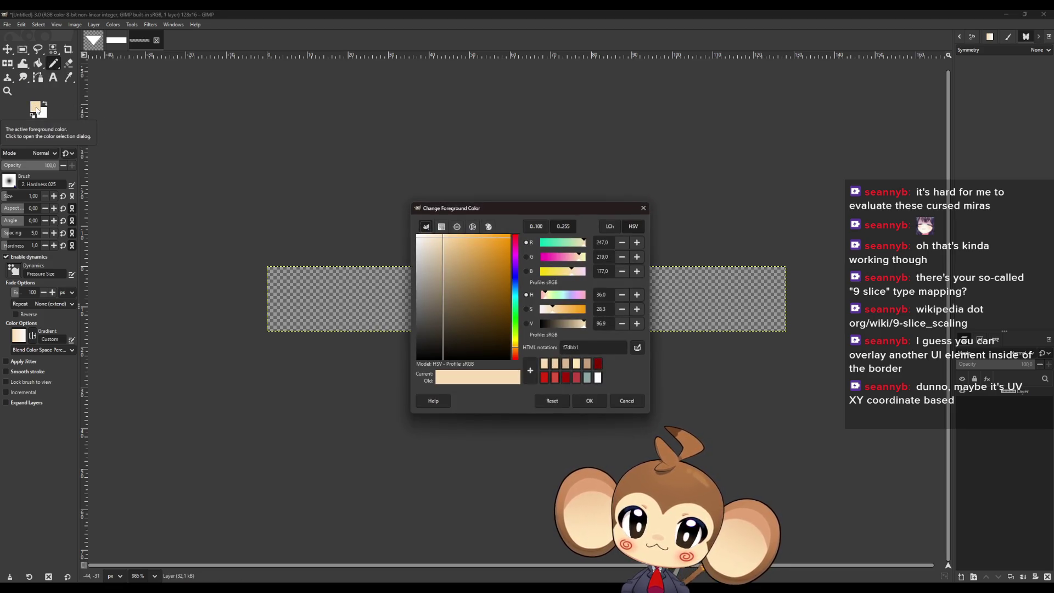